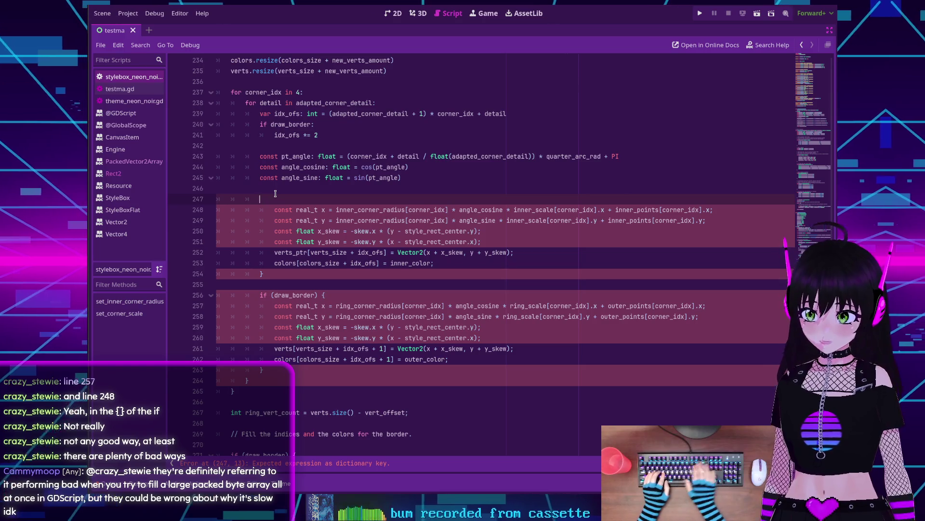
# Step: Replace line 247's opening brace with 'if true:', deleting the closing brace on line 254 and the blank line
pyautogui.press('BackSpace')
pyautogui.write('if true')
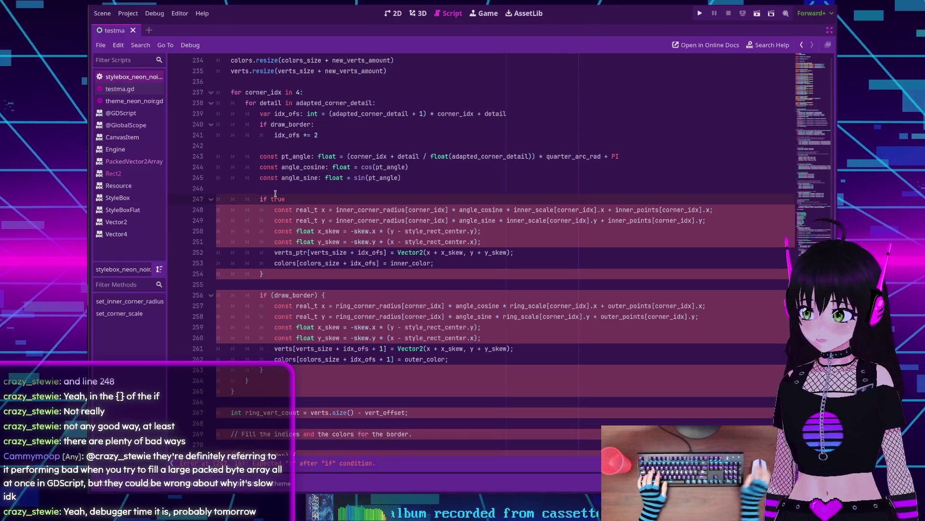
pyautogui.click(264, 274)
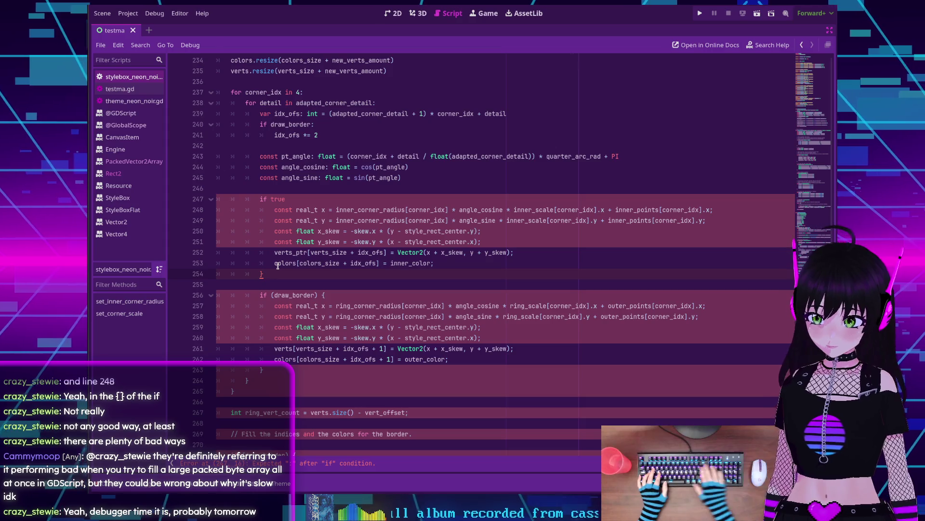
pyautogui.press('BackSpace')
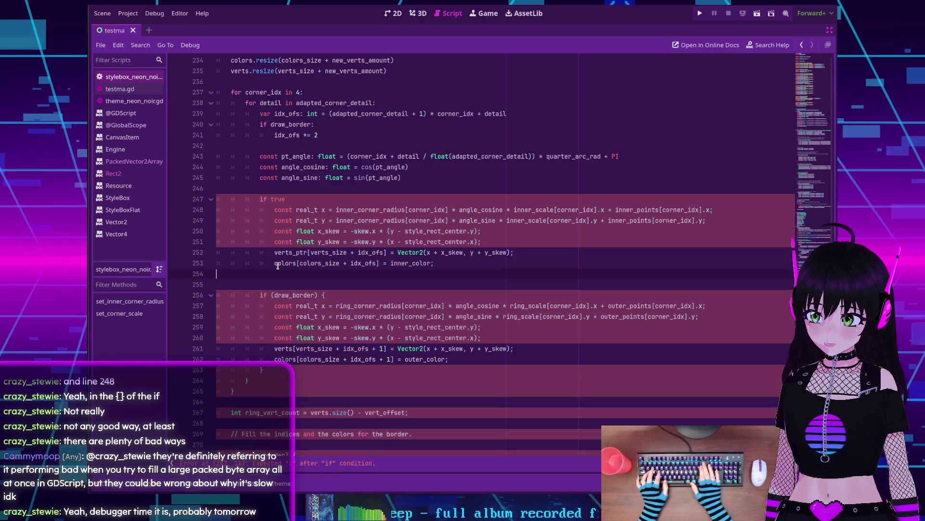
pyautogui.press('BackSpace')
pyautogui.press('BackSpace')
pyautogui.press('BackSpace')
pyautogui.click(300, 198)
pyautogui.write(':')
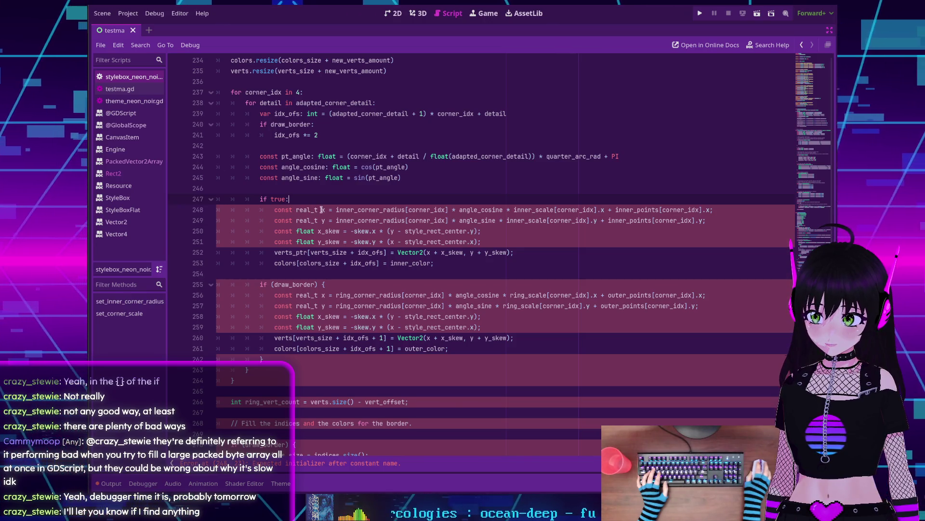
# Step: Retype lines 248–249 as constants 'x: float' and 'y: float', dropping the trailing semicolon
pyautogui.click(318, 210)
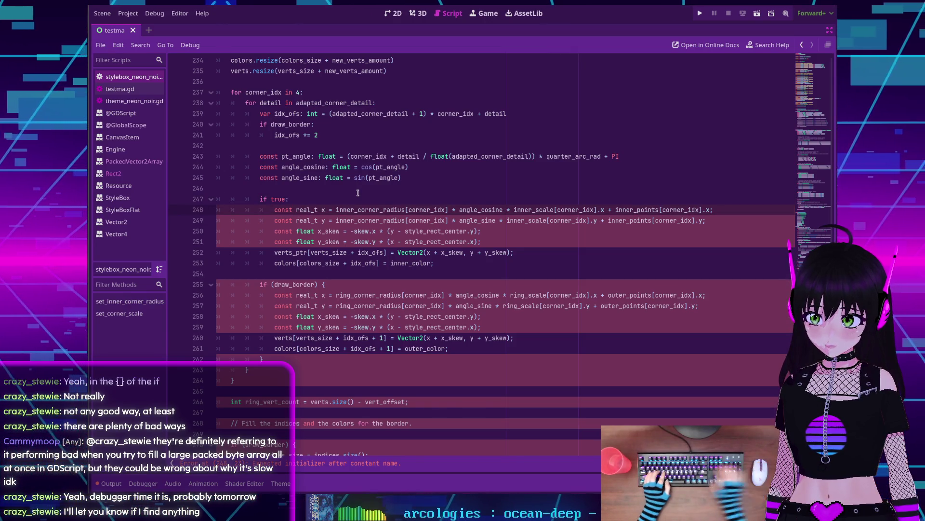
pyautogui.press('BackSpace')
pyautogui.press('BackSpace')
pyautogui.press('Delete')
pyautogui.press('Delete')
pyautogui.press('BackSpace')
pyautogui.press('BackSpace')
pyautogui.press('BackSpace')
pyautogui.write('x')
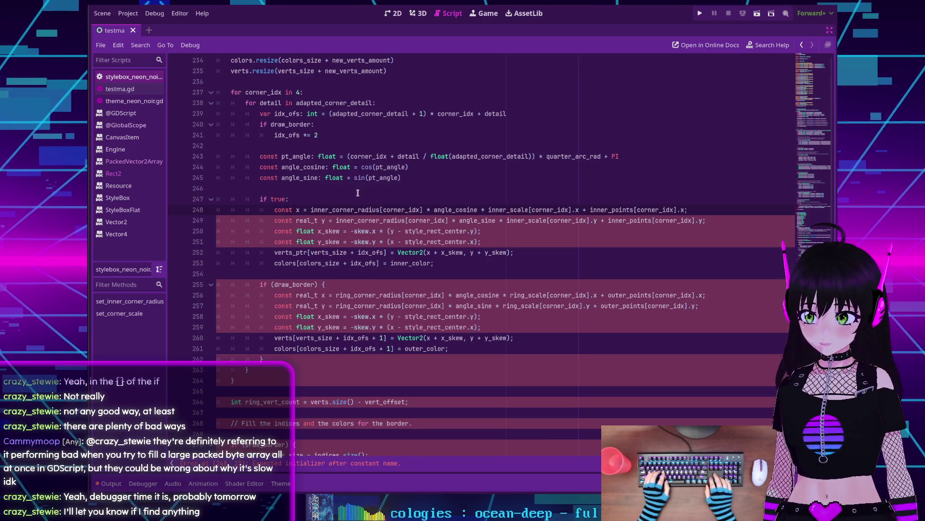
pyautogui.write(': float')
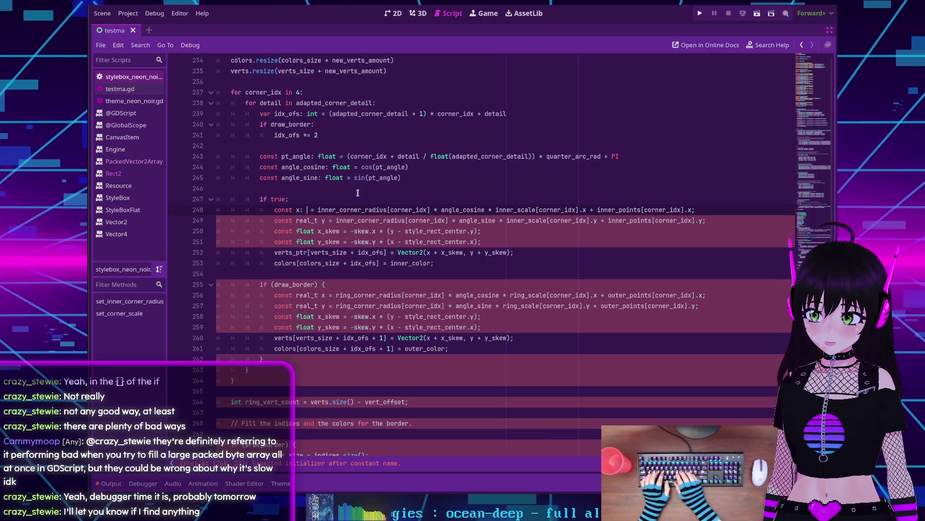
pyautogui.click(321, 179)
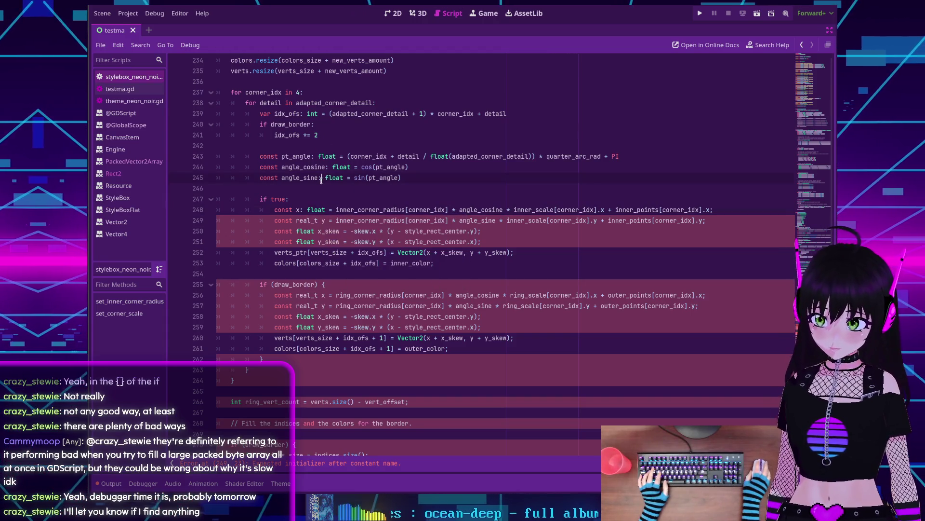
pyautogui.doubleClick(314, 222)
pyautogui.press('BackSpace')
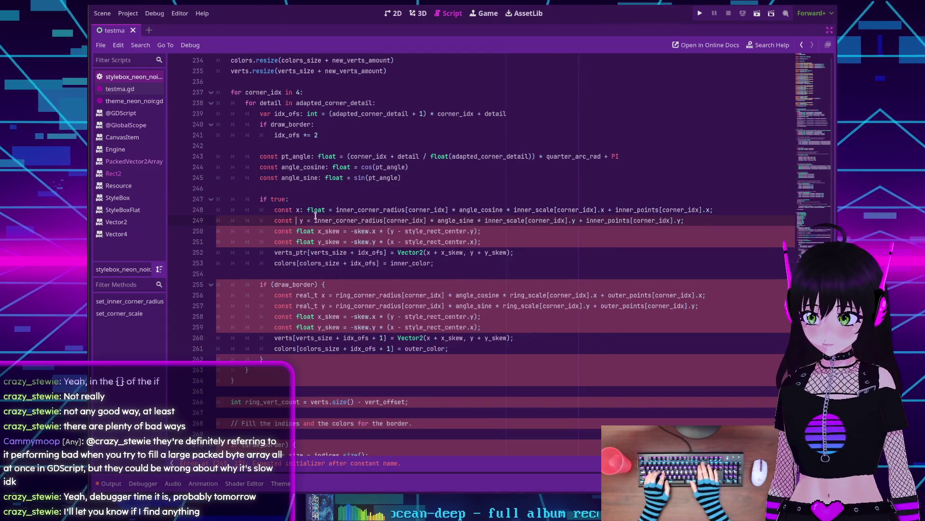
pyautogui.press('BackSpace')
pyautogui.write(': float')
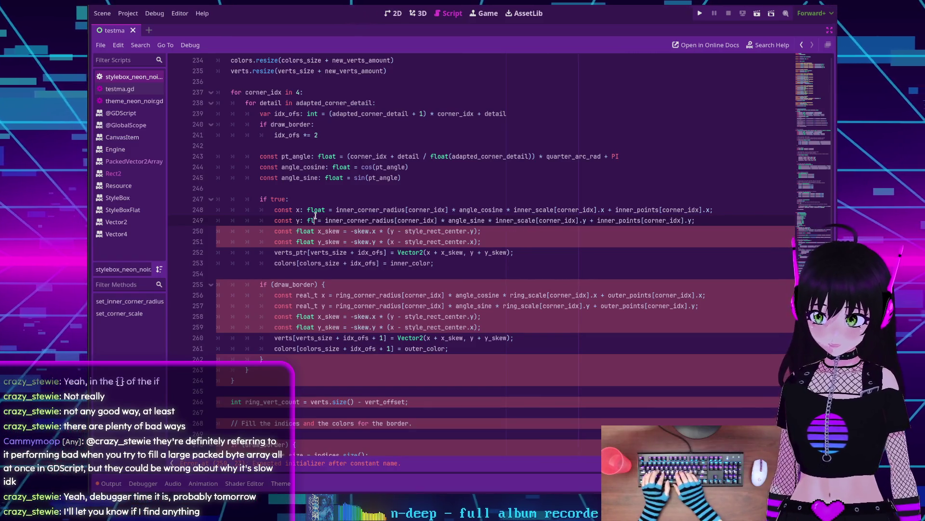
pyautogui.click(348, 221)
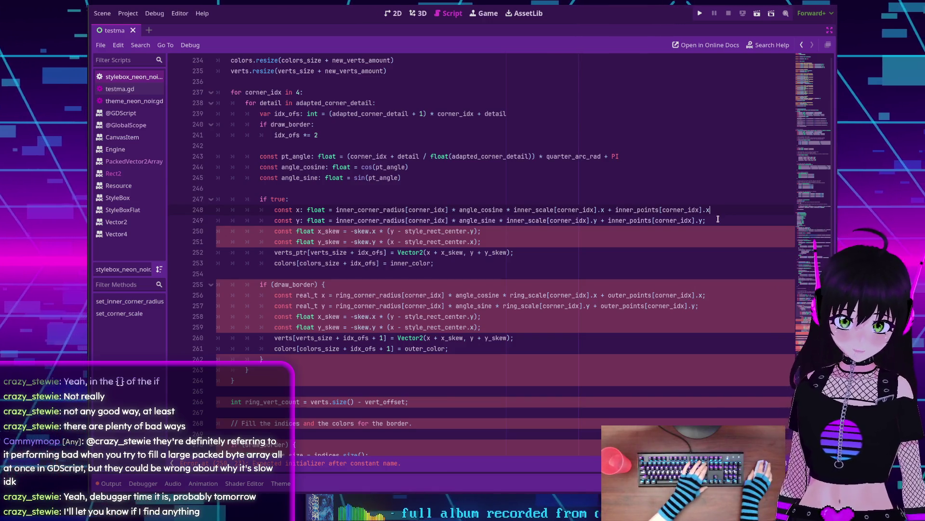
pyautogui.press('BackSpace')
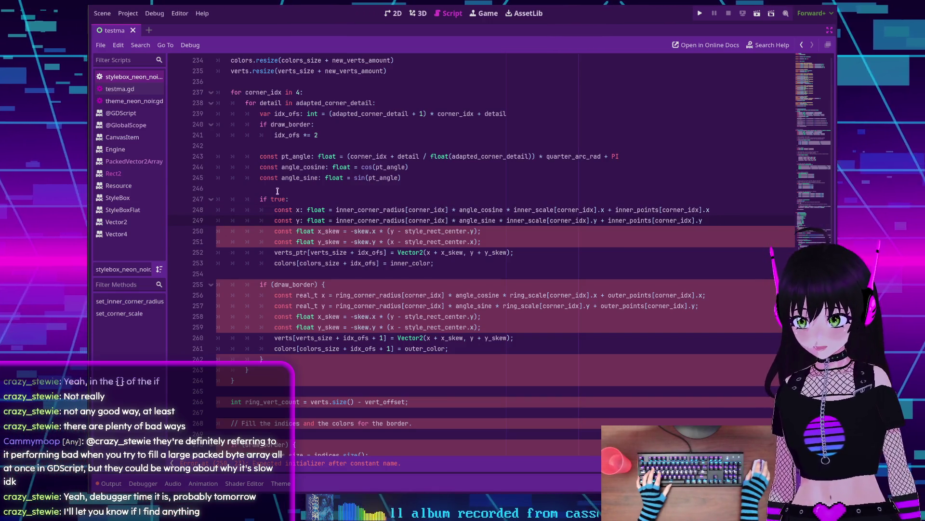
# Step: Append the comment '# for scope reasons' to the 'if true:' line 247
pyautogui.click(300, 200)
pyautogui.write('#scop')
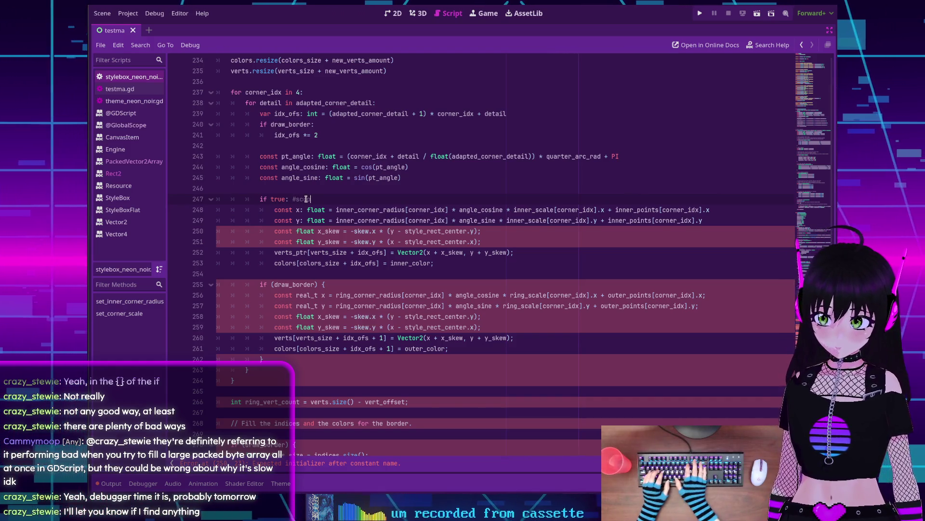
pyautogui.press('BackSpace')
pyautogui.write('for s')
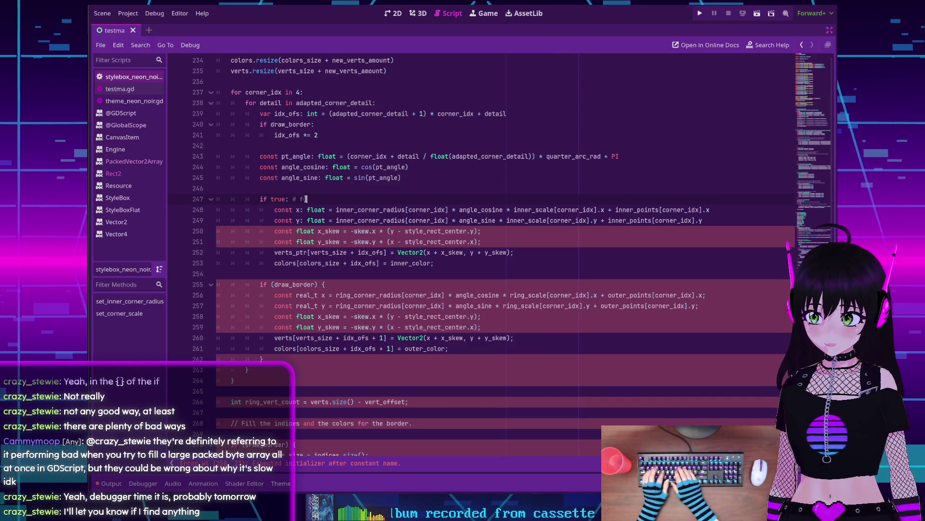
pyautogui.write('cope reasons')
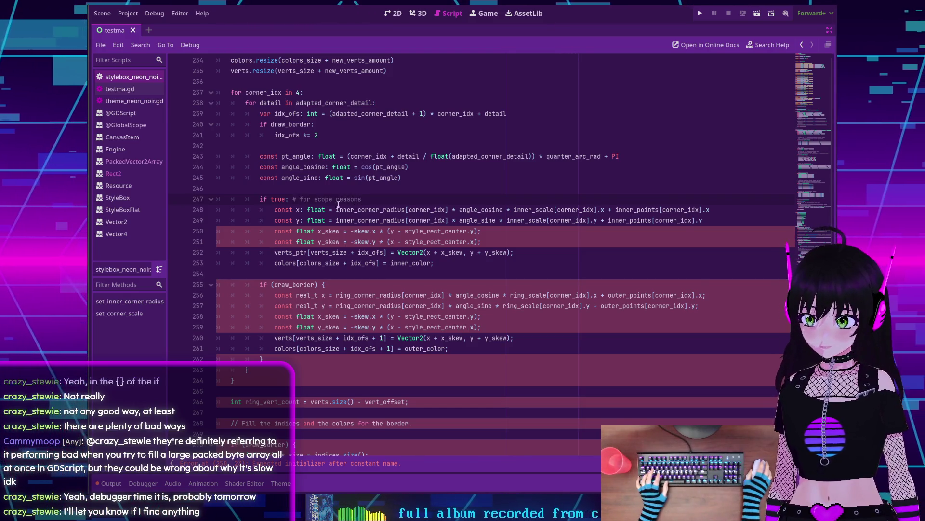
pyautogui.moveTo(357, 207)
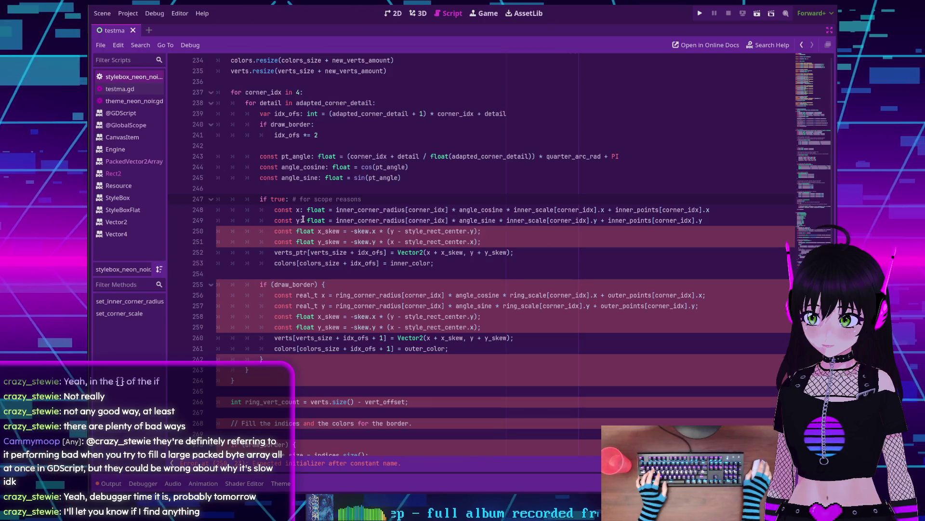
pyautogui.scroll(-1, 291, 221)
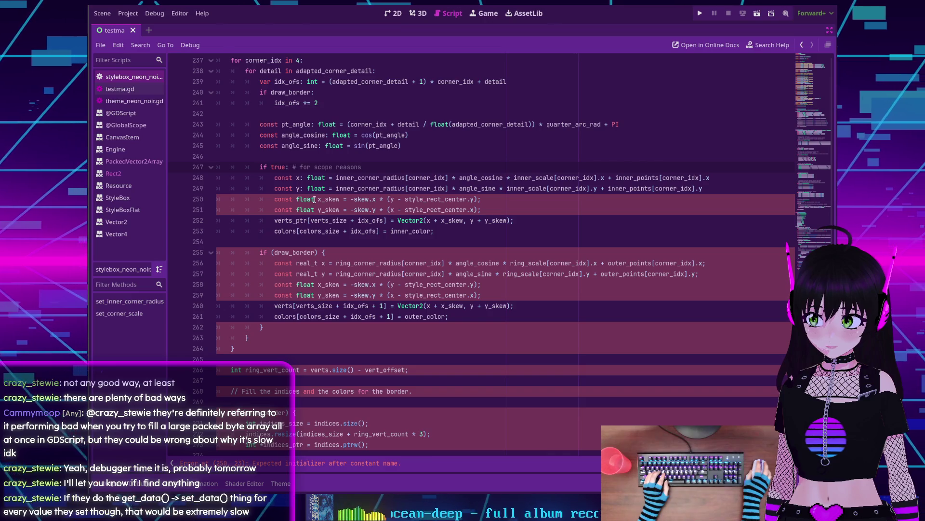
# Step: Change both skew declarations to 'const x_skew: float' and 'const y_skew: float' using multiple carets
pyautogui.moveTo(315, 199)
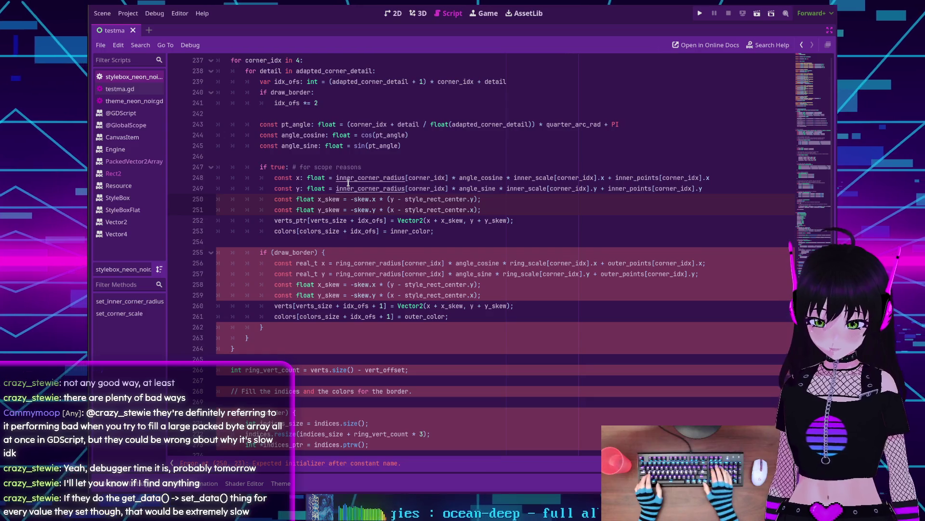
pyautogui.hotkey('ctrl', 'shift', 'Right')
pyautogui.press('Delete')
pyautogui.press('Delete')
pyautogui.press('Right')
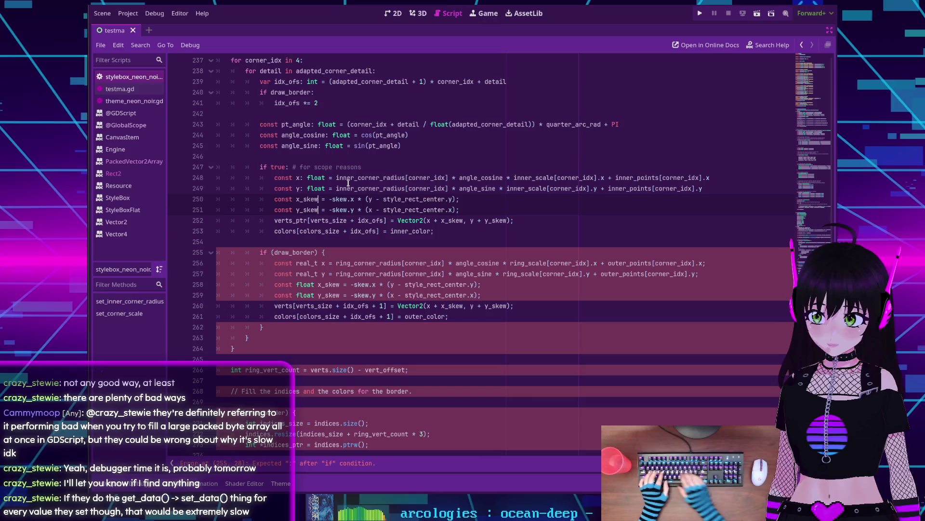
pyautogui.hotkey('ctrl', 'Right')
pyautogui.write(': float')
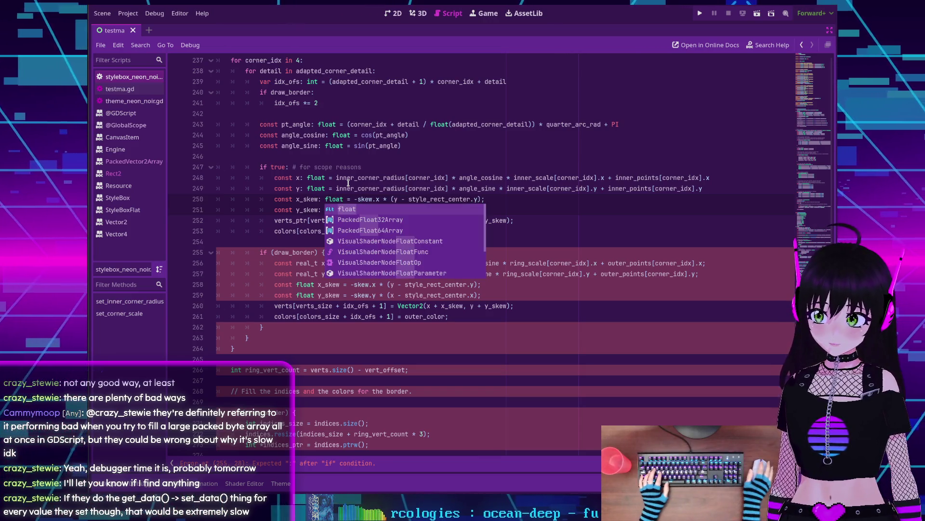
pyautogui.click(308, 177)
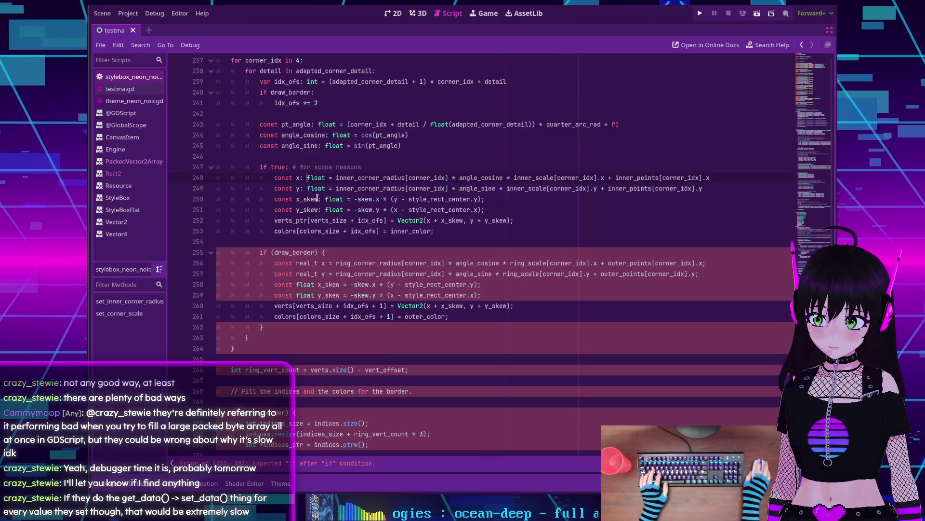
# Step: Remove the trailing semicolons from the x_skew and y_skew lines 250–251
pyautogui.click(526, 210)
pyautogui.press('BackSpace')
pyautogui.press('Up')
pyautogui.press('BackSpace')
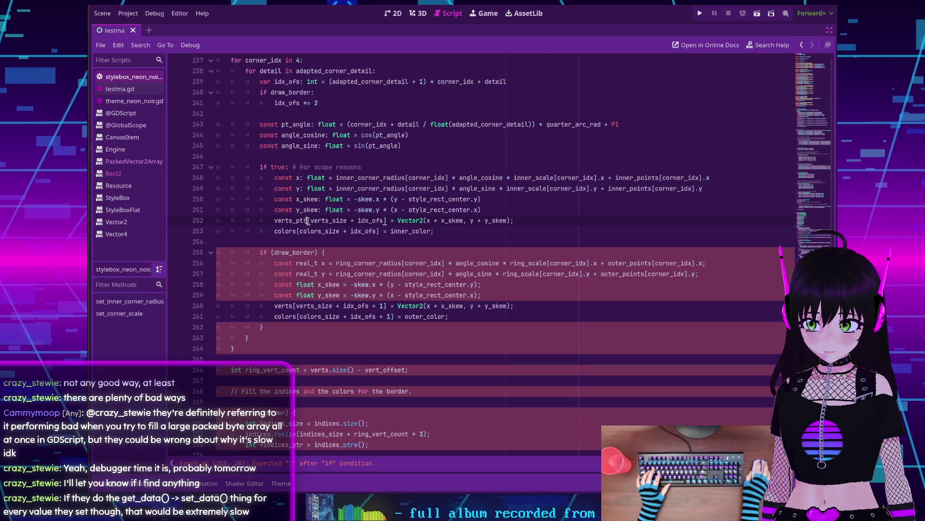
# Step: Rename verts_ptr to verts on line 252 and drop the semicolons on lines 252–253
pyautogui.click(515, 220)
pyautogui.press('BackSpace')
pyautogui.click(309, 220)
pyautogui.press('BackSpace')
pyautogui.press('BackSpace')
pyautogui.press('BackSpace')
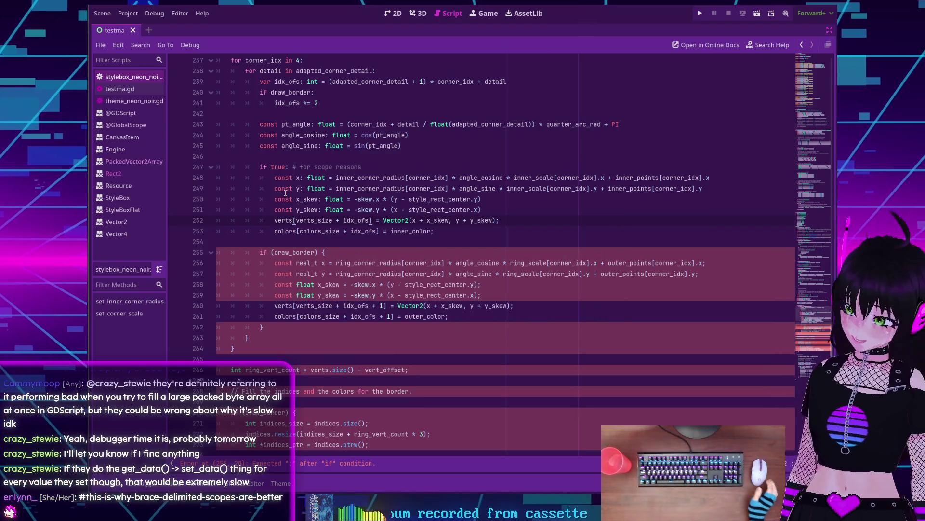
pyautogui.click(526, 220)
pyautogui.press('BackSpace')
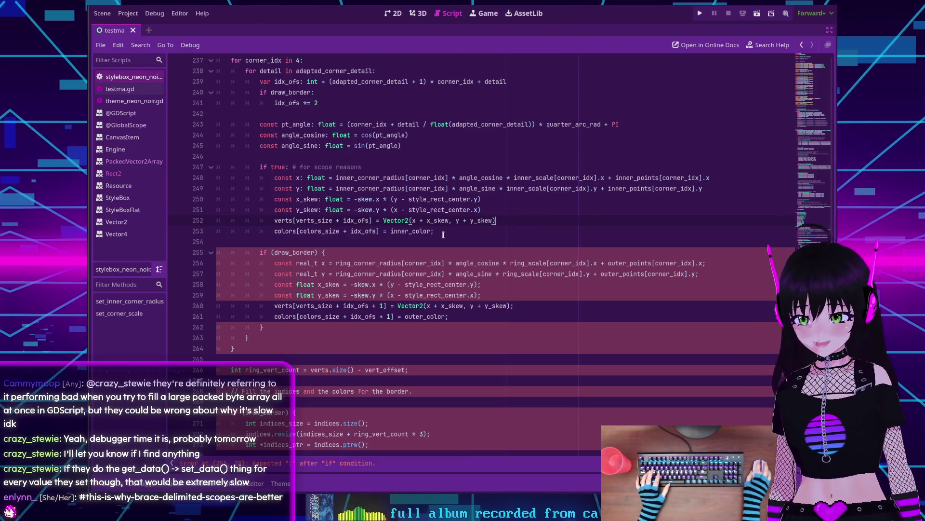
pyautogui.click(443, 235)
pyautogui.press('BackSpace')
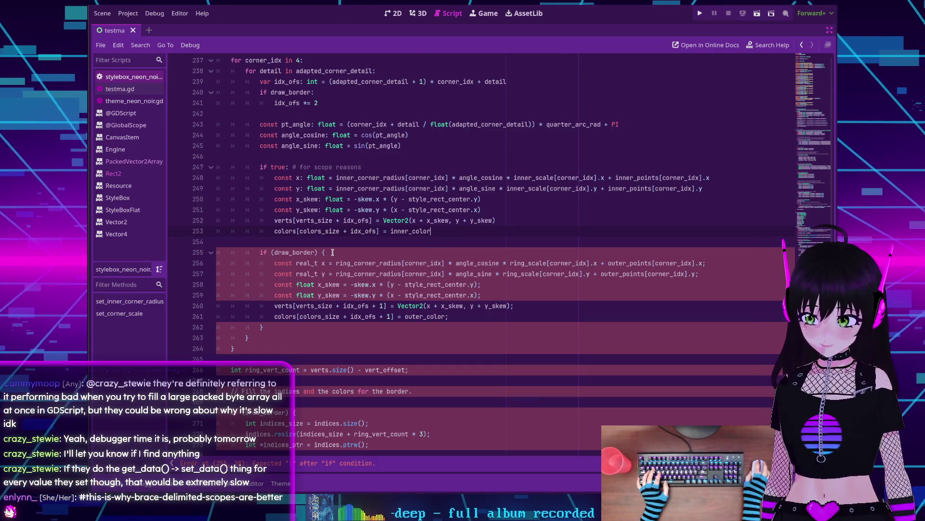
pyautogui.click(333, 252)
# Step: Rewrite line 255's C++ border check as 'if draw_border:' without parentheses or brace
pyautogui.press('BackSpace')
pyautogui.press('BackSpace')
pyautogui.press('BackSpace')
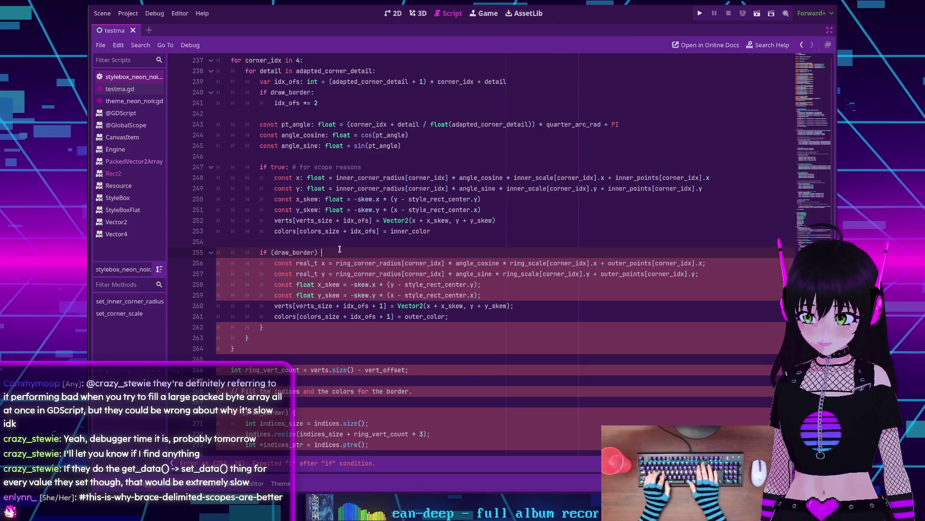
pyautogui.write(':')
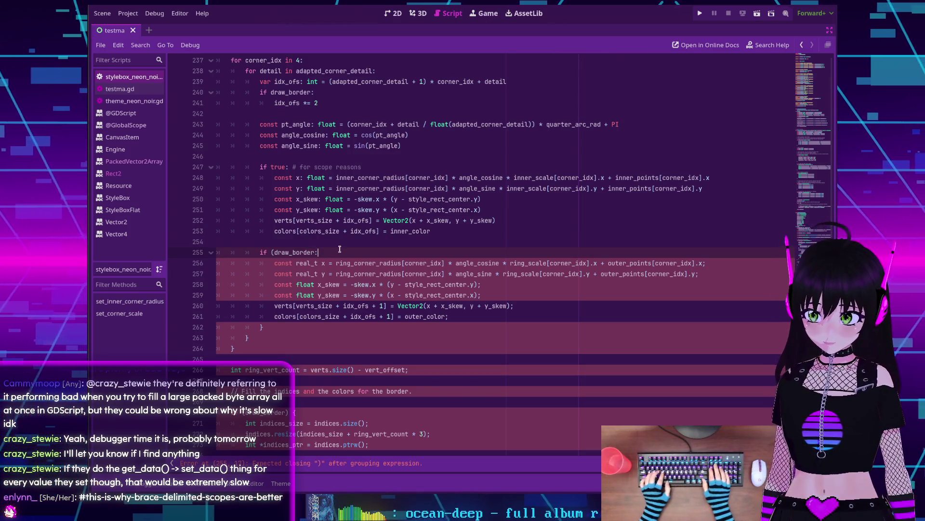
pyautogui.hotkey('shift', 'Home')
pyautogui.press('Left')
pyautogui.press('Right')
pyautogui.press('Right')
pyautogui.press('Right')
pyautogui.press('Delete')
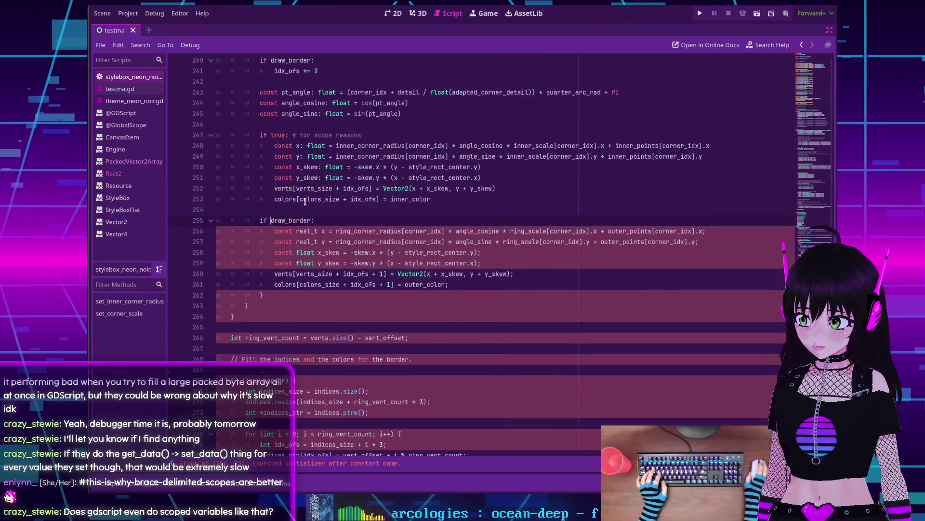
pyautogui.moveTo(259, 167); pyautogui.dragTo(313, 232)
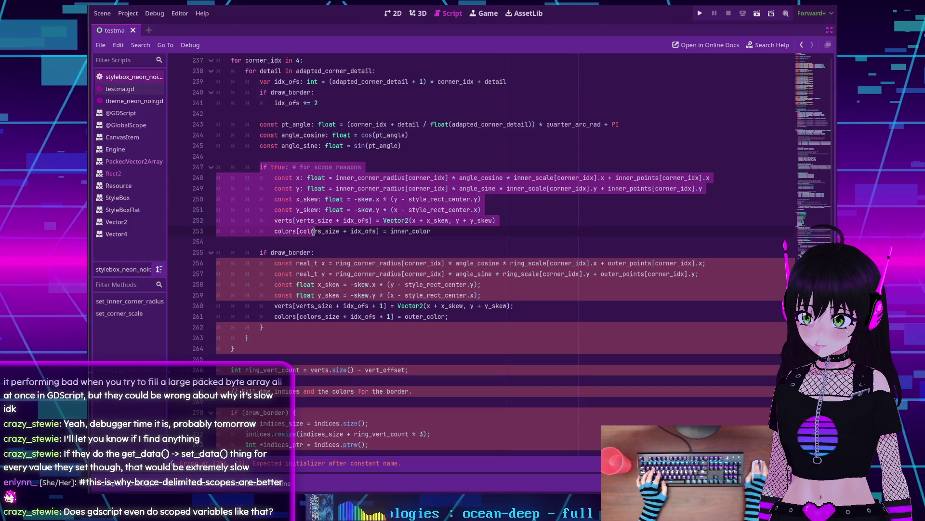
pyautogui.click(267, 208)
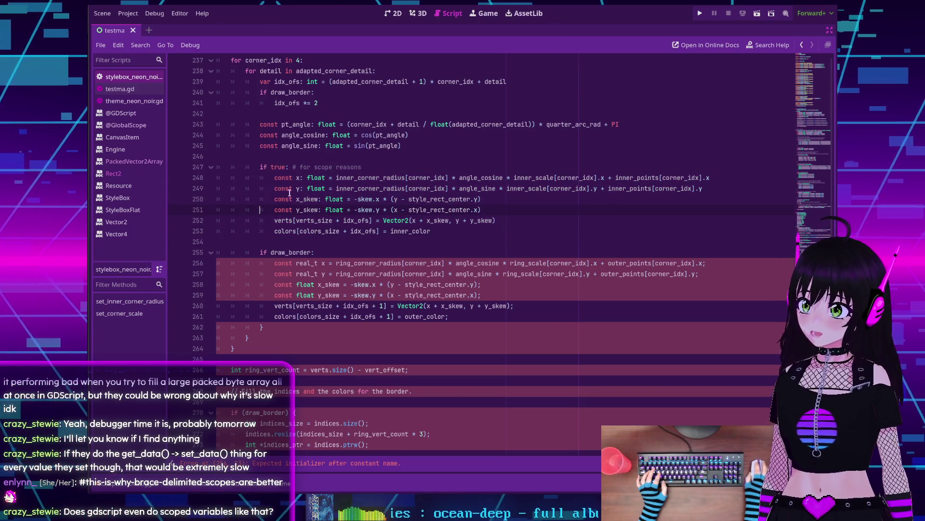
pyautogui.scroll(-1, 302, 232)
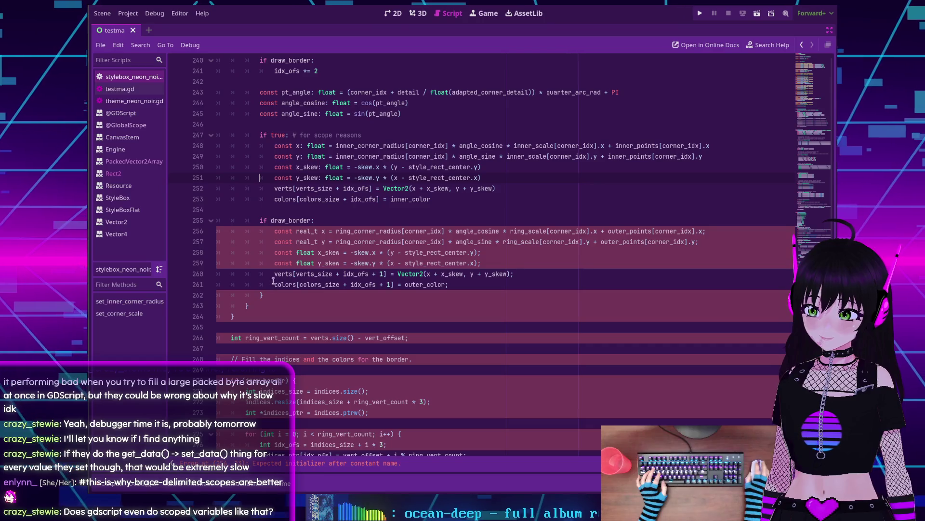
# Step: Replace real_t with a ': float' type hint on the border x and y constants, lines 256–257
pyautogui.doubleClick(311, 231)
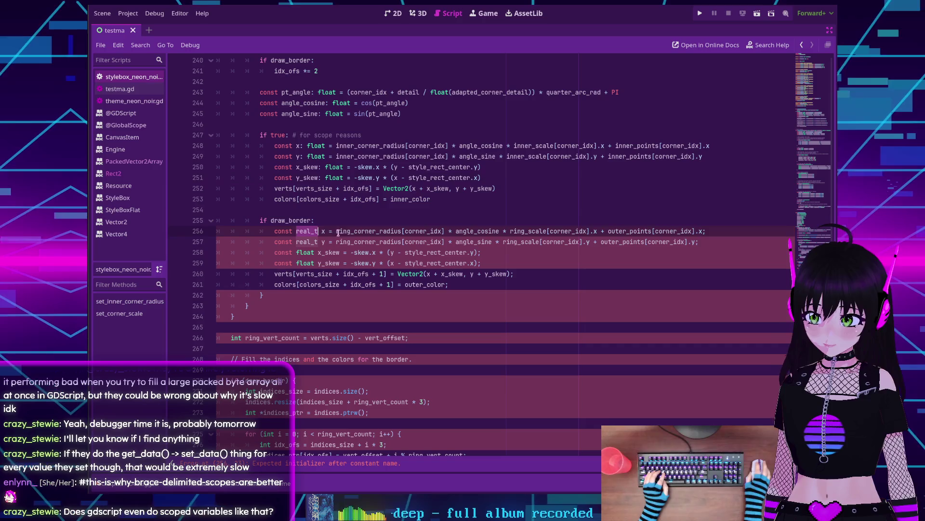
pyautogui.press('BackSpace')
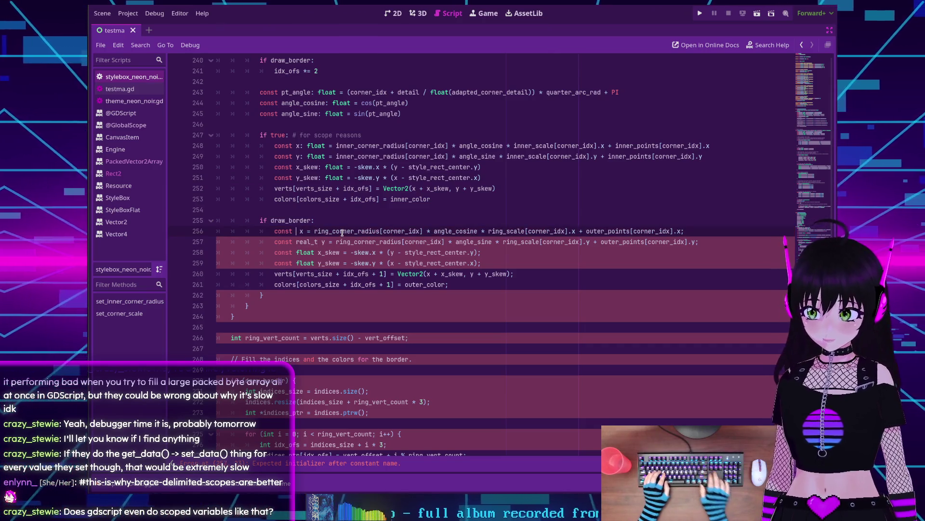
pyautogui.press('Delete')
pyautogui.press('Right')
pyautogui.write(': float')
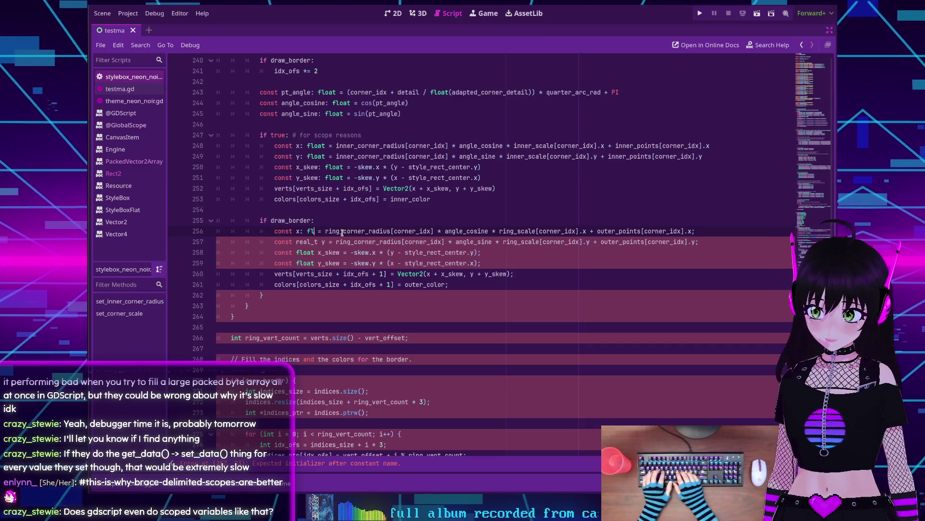
pyautogui.doubleClick(309, 242)
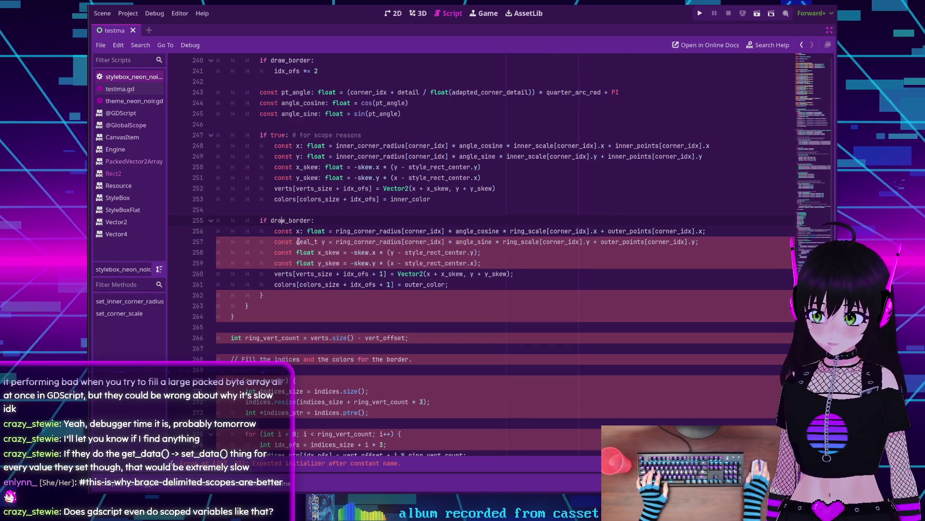
pyautogui.press('BackSpace')
pyautogui.press('Delete')
pyautogui.press('Right')
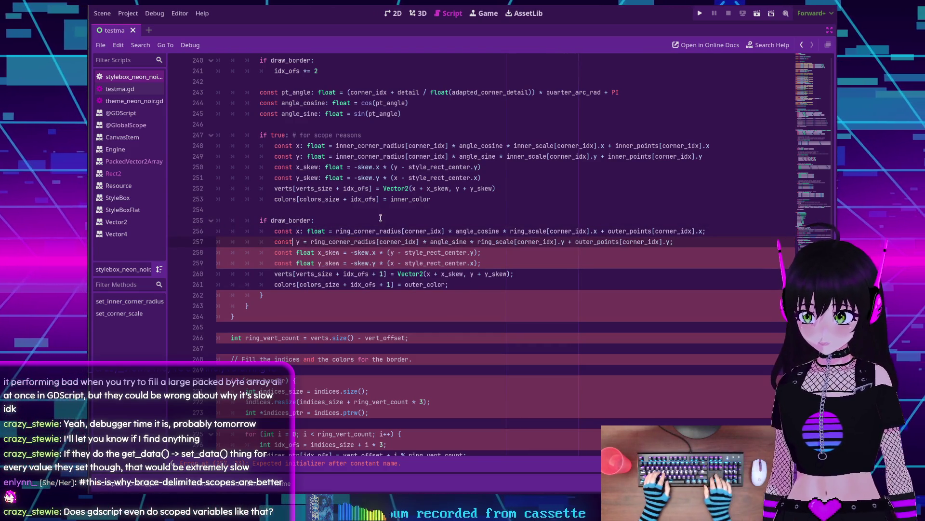
pyautogui.write(': float')
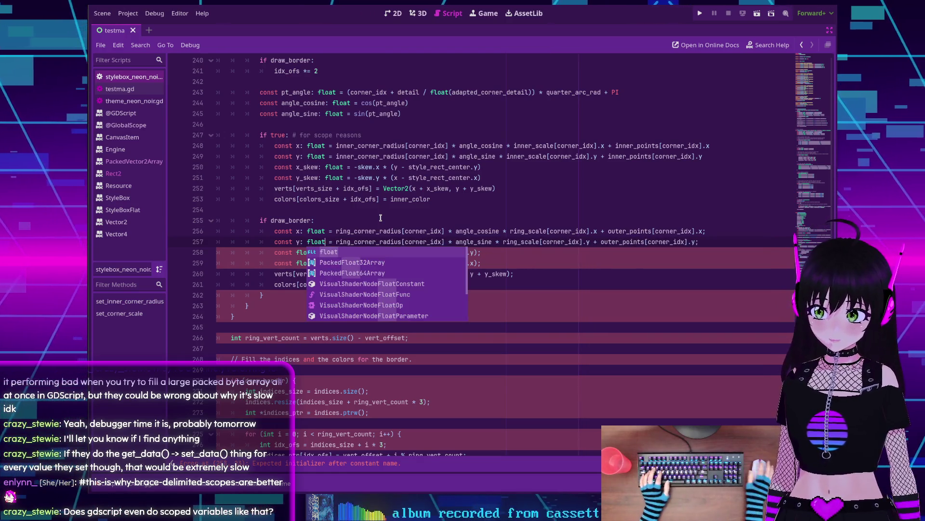
# Step: Retype the border skew constants on lines 258–259 as 'x_skew: float' and 'y_skew: float'
pyautogui.click(324, 231)
pyautogui.click(317, 252)
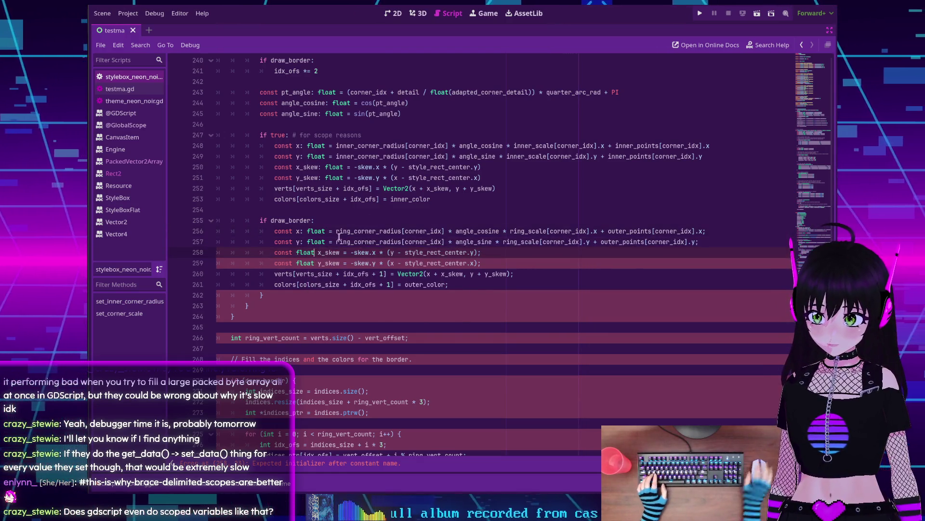
pyautogui.hotkey('shift', 'alt', 'Down')
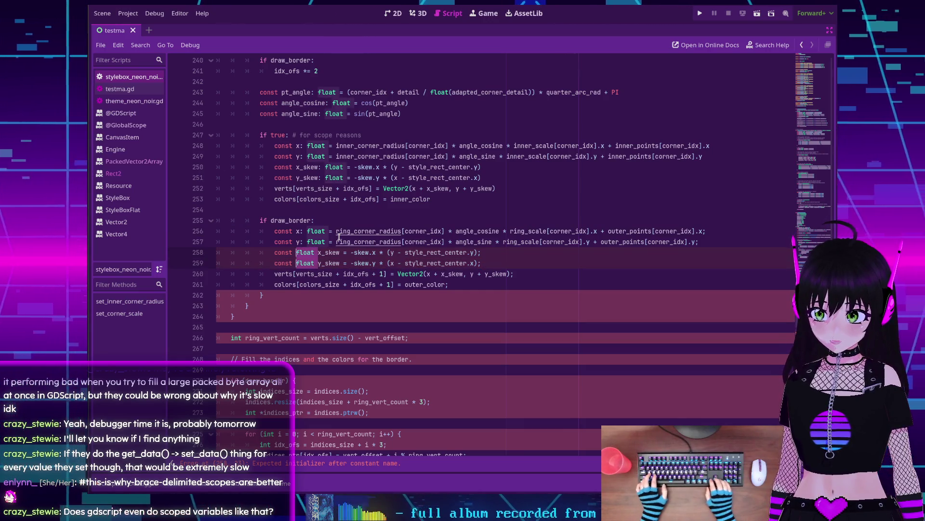
pyautogui.press('BackSpace')
pyautogui.press('BackSpace')
pyautogui.press('BackSpace')
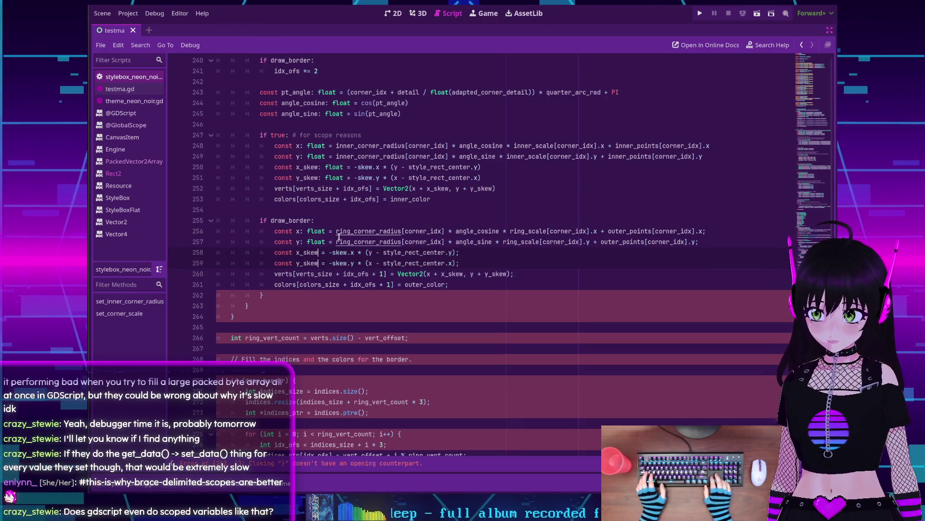
pyautogui.write(': float')
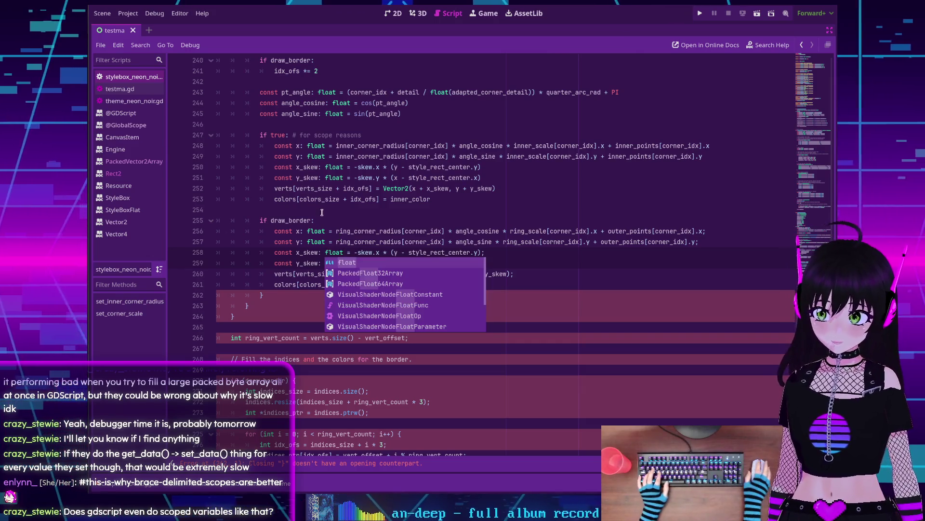
pyautogui.click(304, 221)
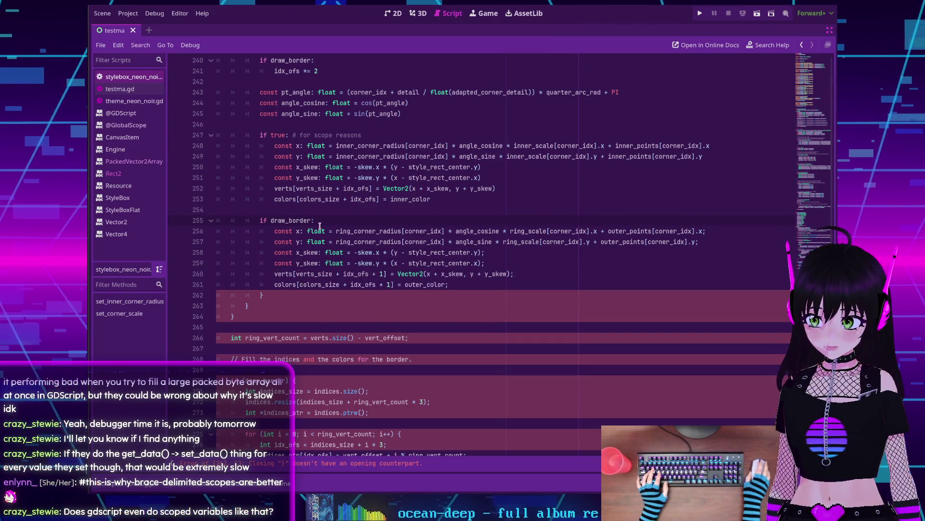
# Step: Delete the leftover closing braces and empty line after the border block
pyautogui.click(271, 295)
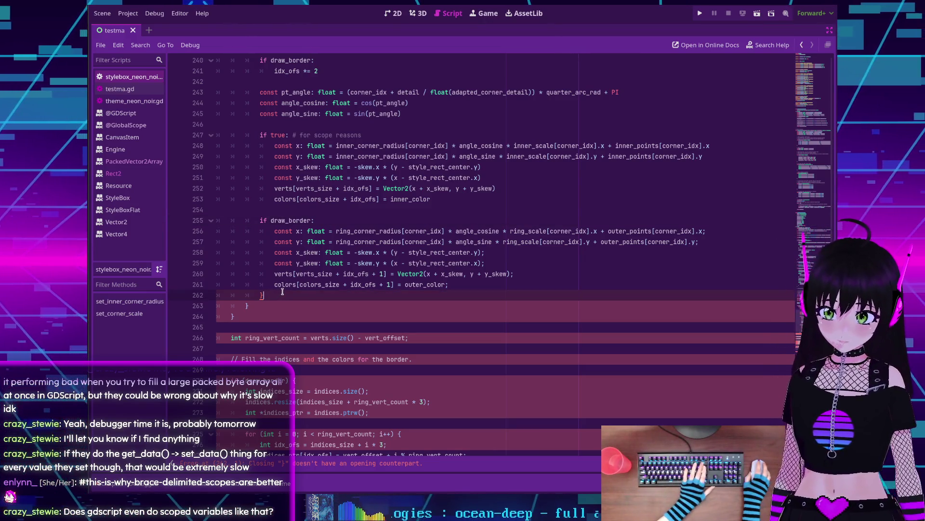
pyautogui.press('BackSpace')
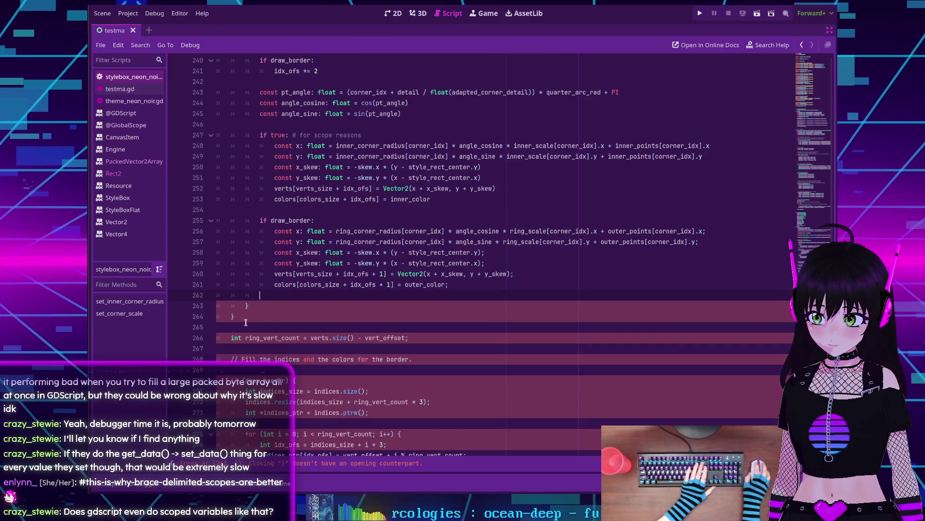
pyautogui.click(246, 318)
pyautogui.press('BackSpace')
pyautogui.press('BackSpace')
pyautogui.press('BackSpace')
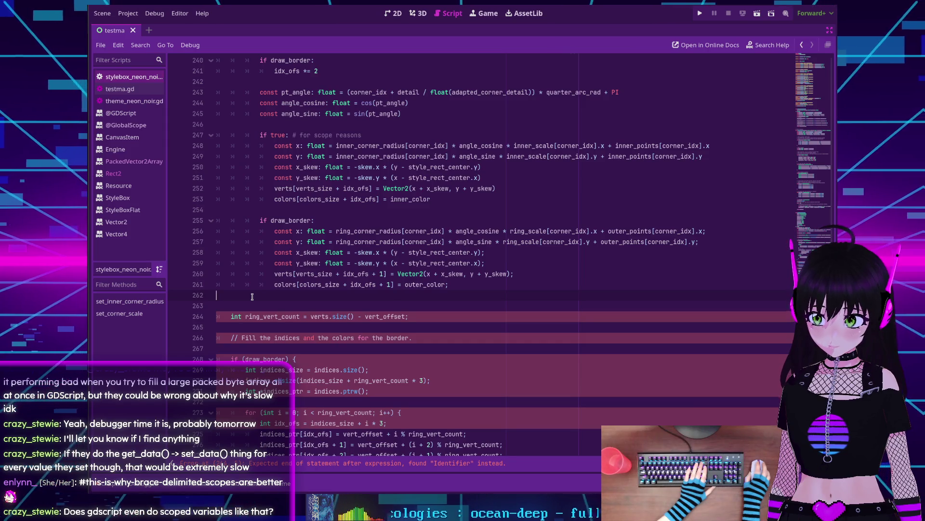
pyautogui.press('BackSpace')
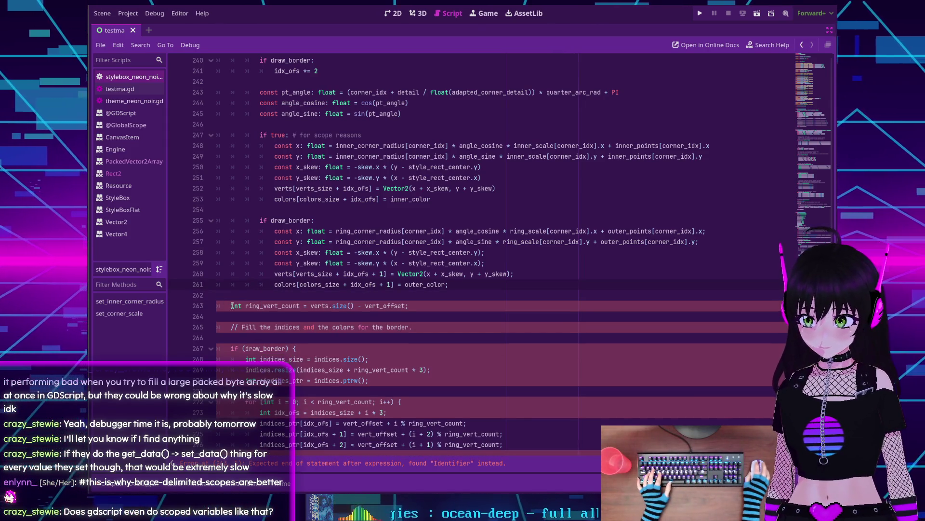
pyautogui.scroll(3, 327, 293)
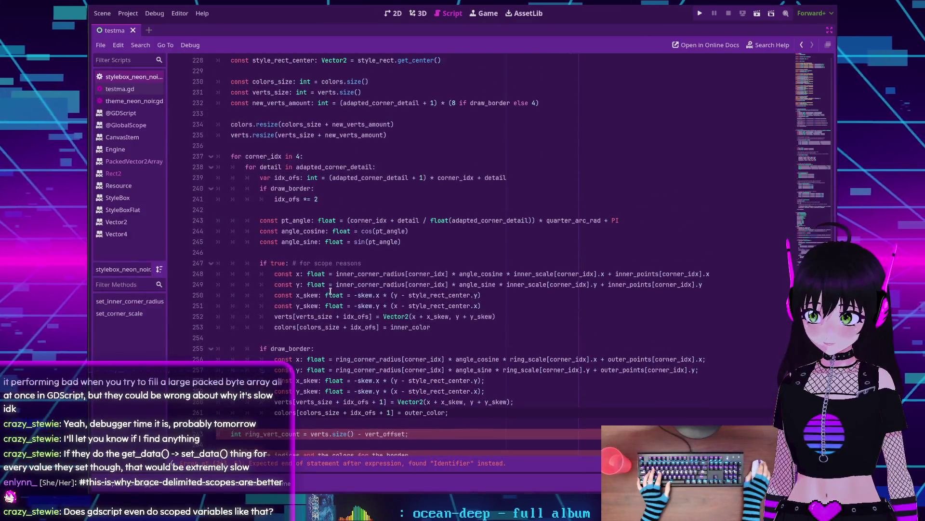
pyautogui.scroll(-3, 330, 291)
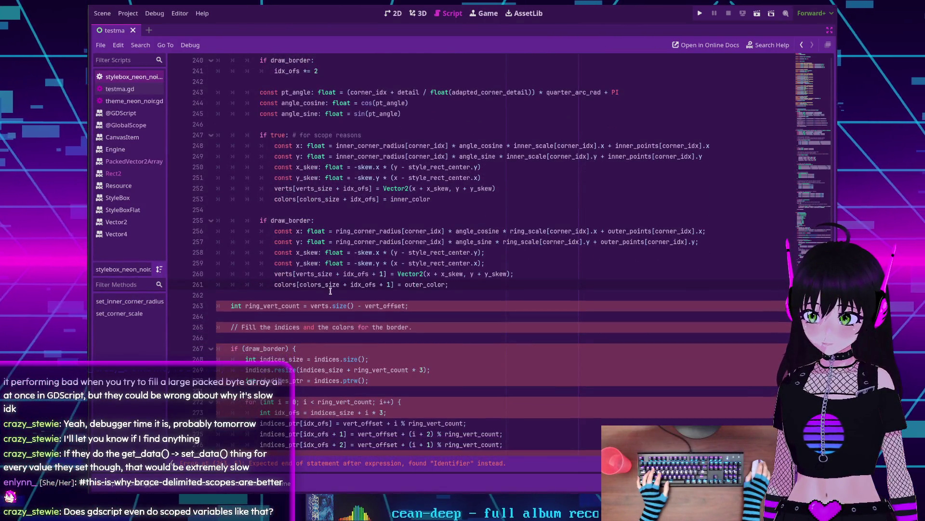
pyautogui.scroll(2, 330, 291)
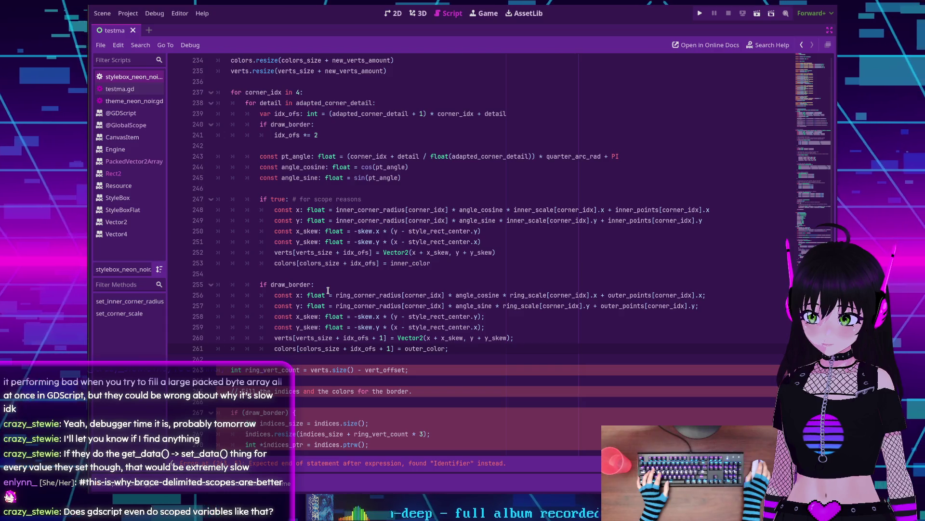
pyautogui.scroll(-3, 328, 290)
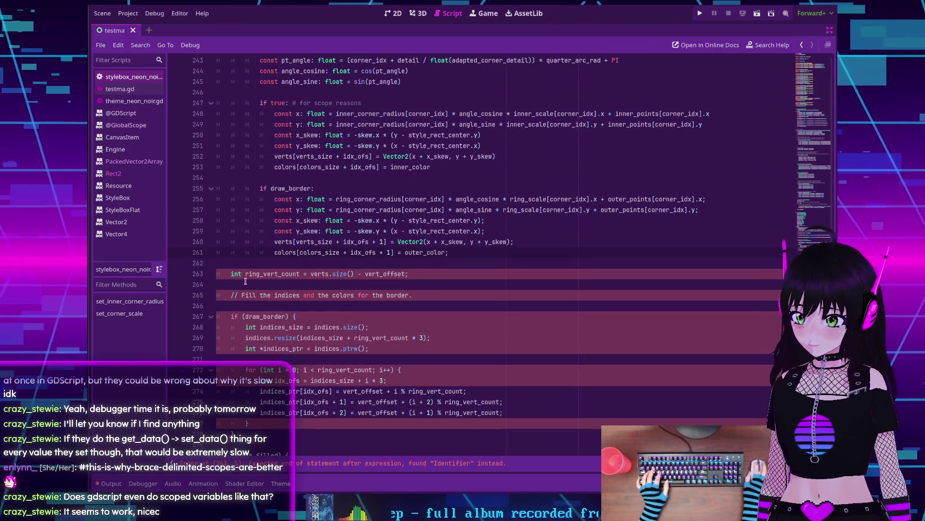
# Step: Declare ring_vert_count on line 263 as 'var ring_vert_count: int'
pyautogui.click(246, 276)
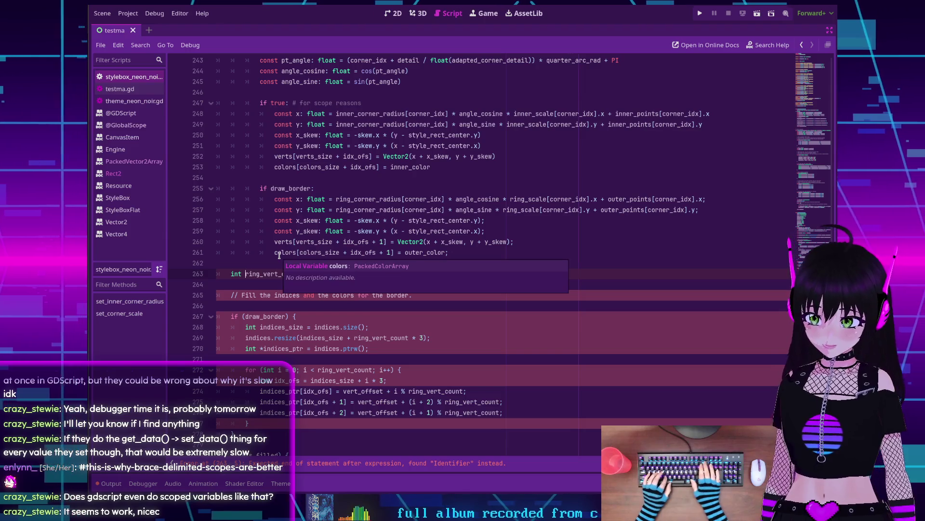
pyautogui.press('BackSpace')
pyautogui.press('BackSpace')
pyautogui.press('BackSpace')
pyautogui.write('var')
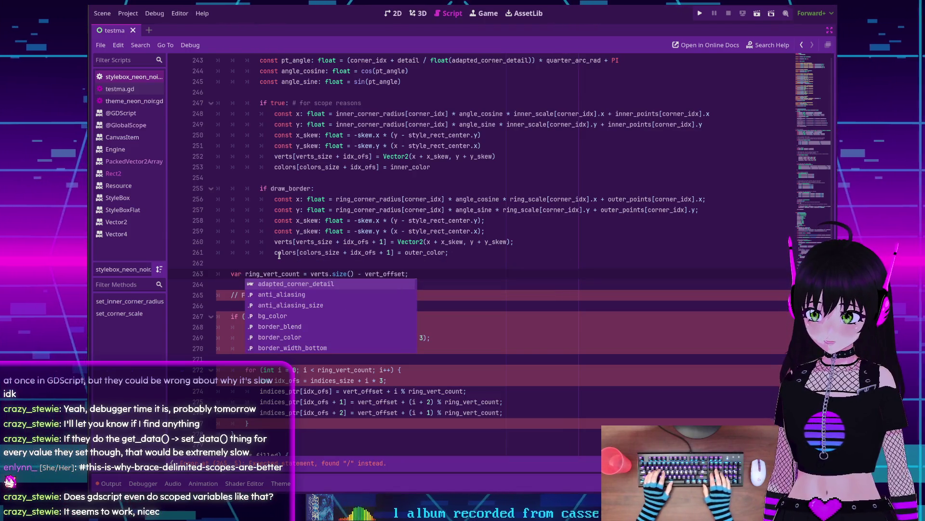
pyautogui.press('Escape')
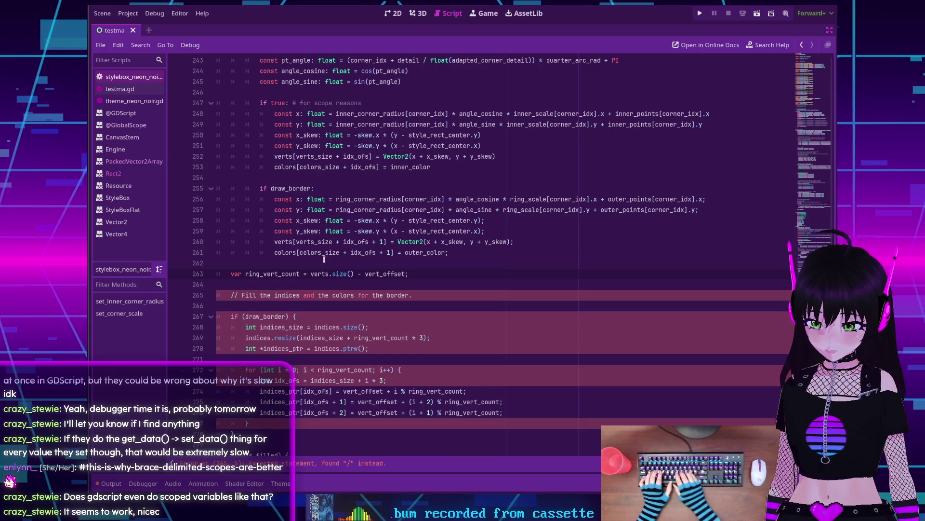
pyautogui.hotkey('ctrl', 'Right')
pyautogui.write(': int')
pyautogui.press('Escape')
pyautogui.scroll(-2, 244, 236)
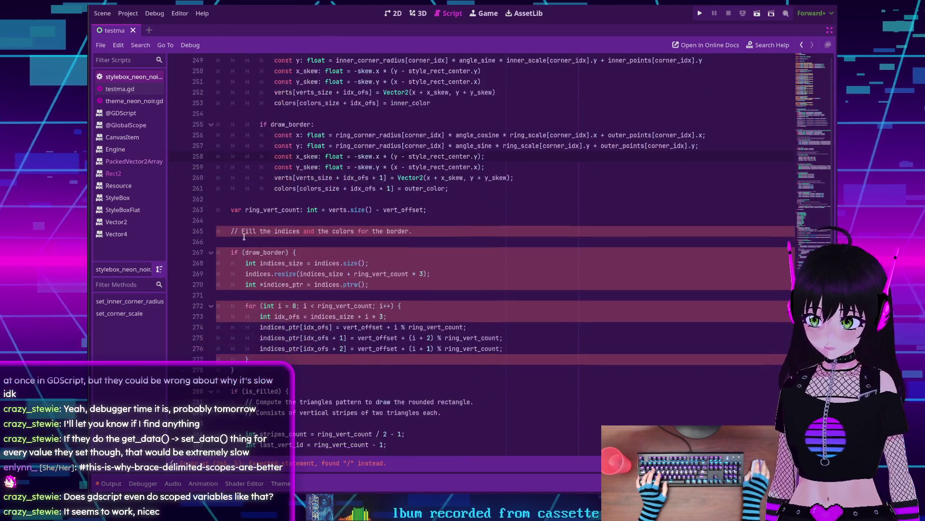
# Step: Change the Fill comment's '//' marker on line 265 to '#'
pyautogui.click(244, 236)
pyautogui.press('BackSpace')
pyautogui.press('BackSpace')
pyautogui.press('BackSpace')
pyautogui.write('#')
pyautogui.scroll(-1, 252, 215)
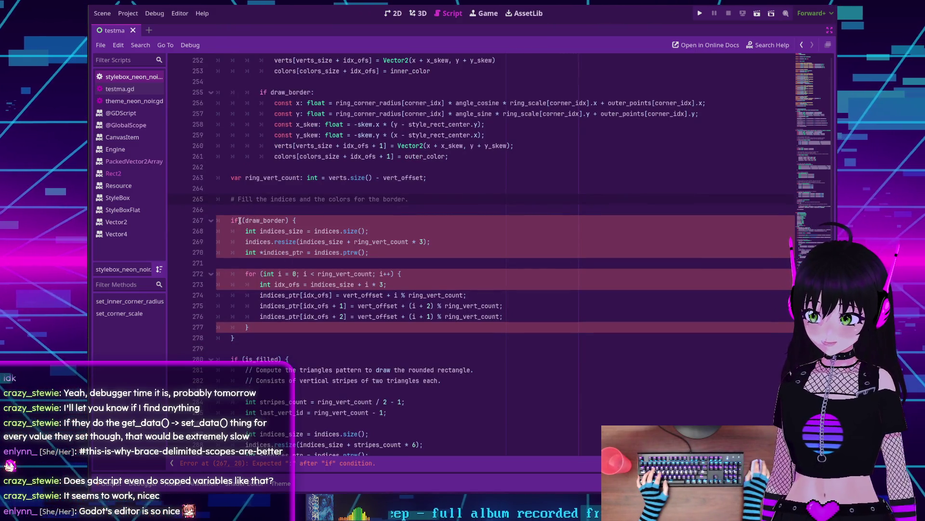
# Step: Strip the parentheses and brace from line 267 so it reads 'if draw_border:', then review the code
pyautogui.click(246, 220)
pyautogui.press('BackSpace')
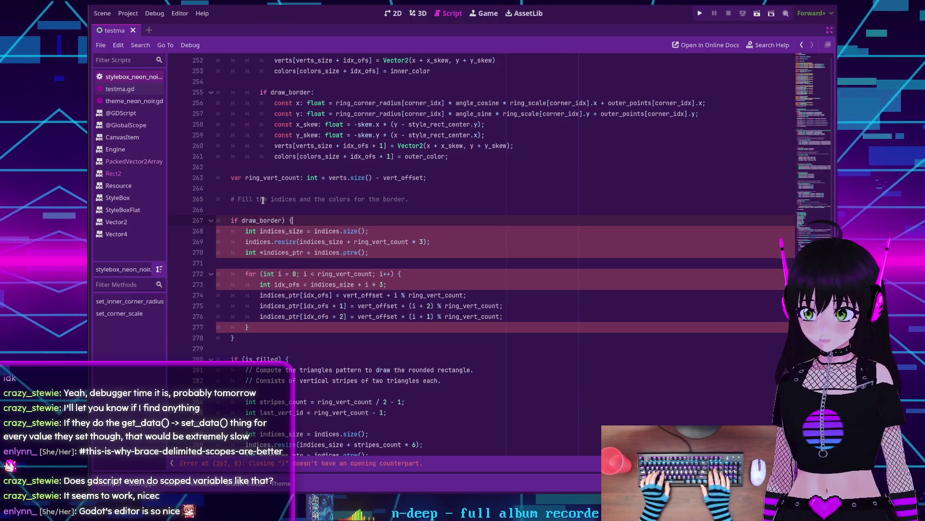
pyautogui.press('End')
pyautogui.press('BackSpace')
pyautogui.press('BackSpace')
pyautogui.press('BackSpace')
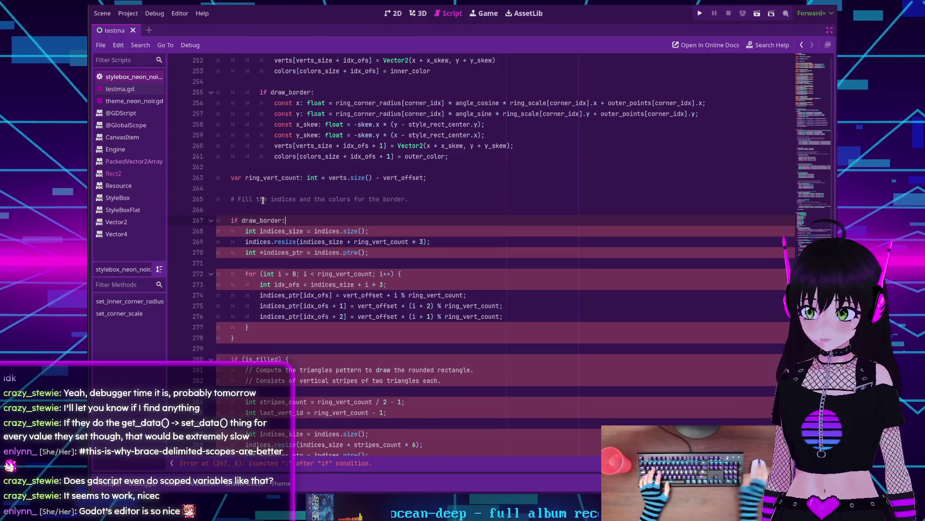
pyautogui.write(':')
pyautogui.scroll(-1, 233, 212)
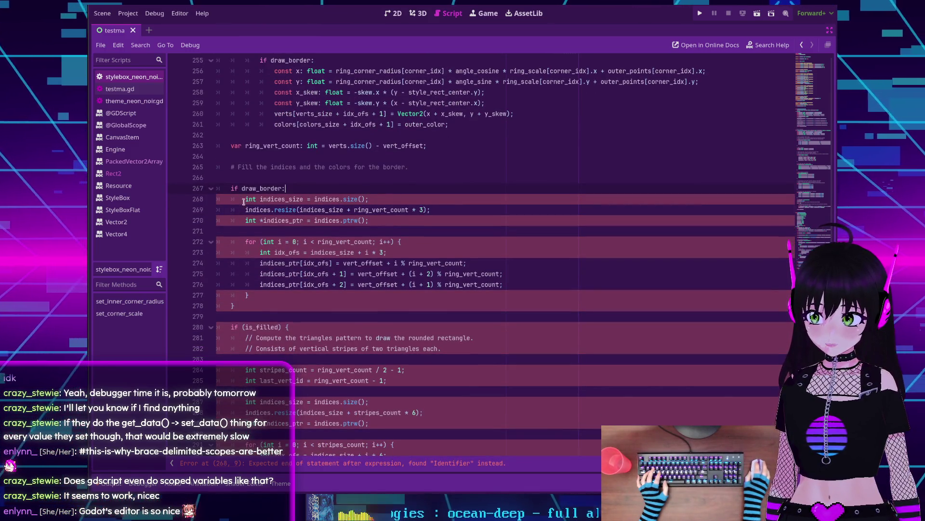
pyautogui.click(237, 199)
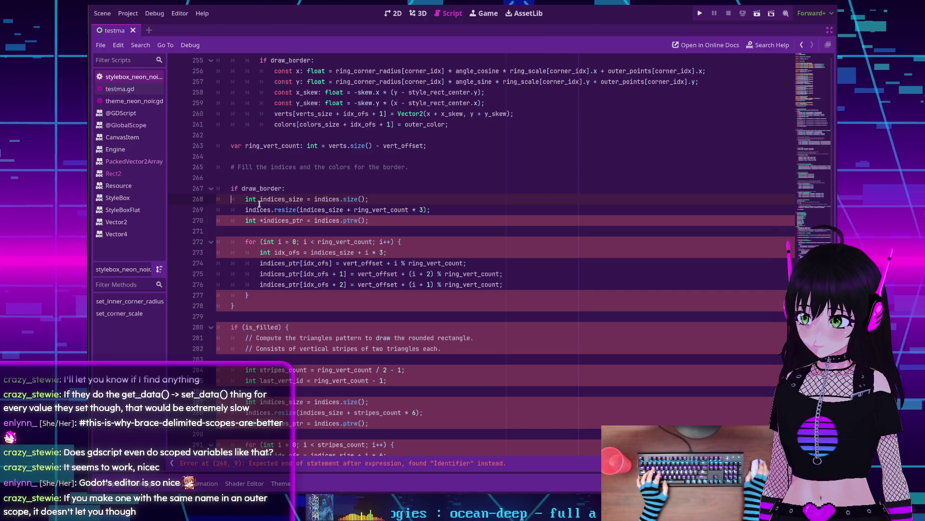
pyautogui.scroll(10, 259, 204)
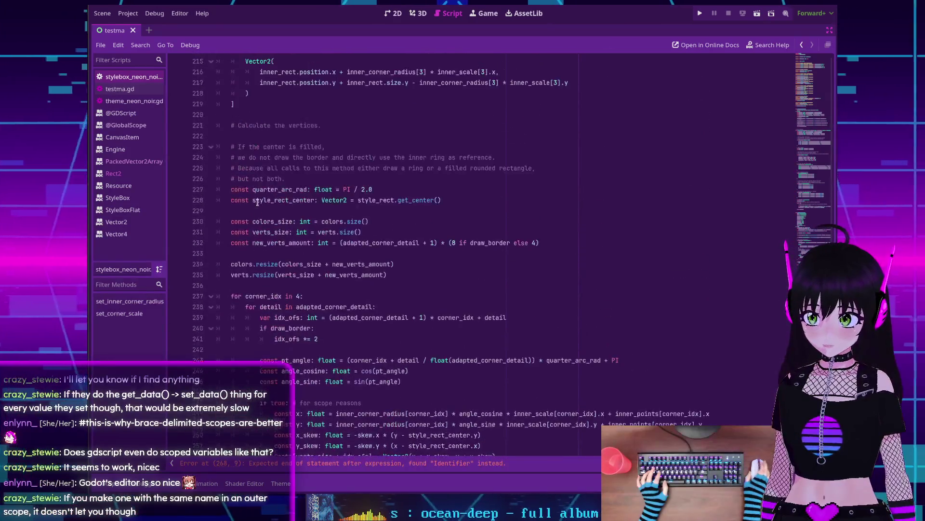
pyautogui.scroll(5, 257, 203)
pyautogui.scroll(-11, 256, 202)
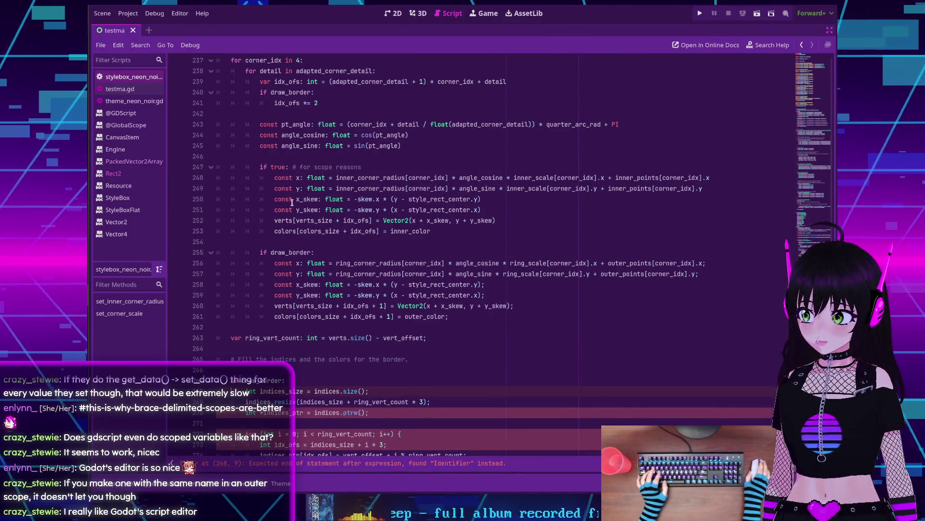
pyautogui.scroll(-4, 300, 199)
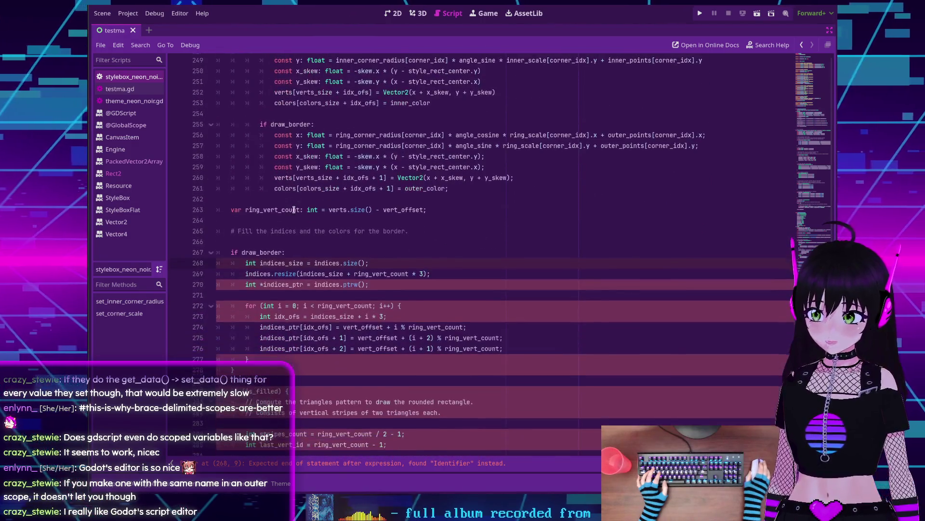
# Step: Rewrite line 268 as 'var indices_size: int = indices.size()' without a semicolon
pyautogui.click(370, 263)
pyautogui.press('BackSpace')
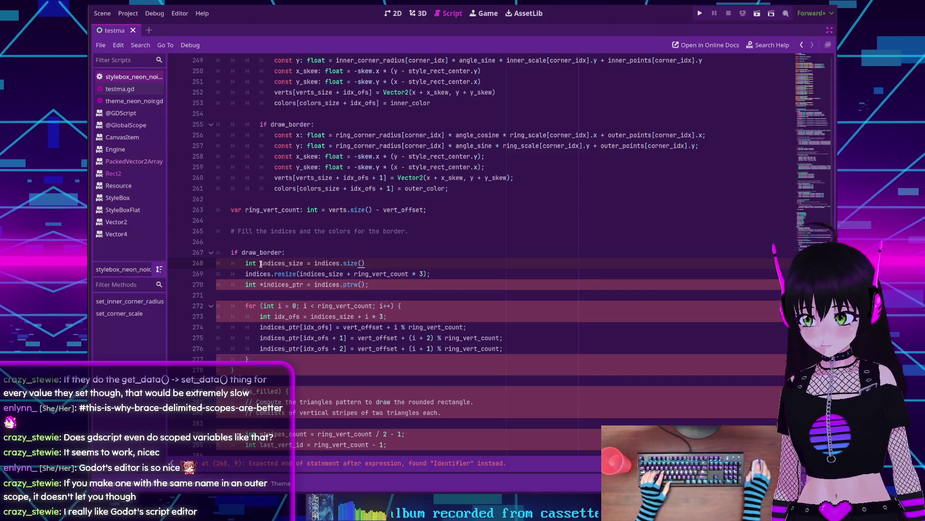
pyautogui.click(261, 264)
pyautogui.press('BackSpace')
pyautogui.press('BackSpace')
pyautogui.press('BackSpace')
pyautogui.write('var')
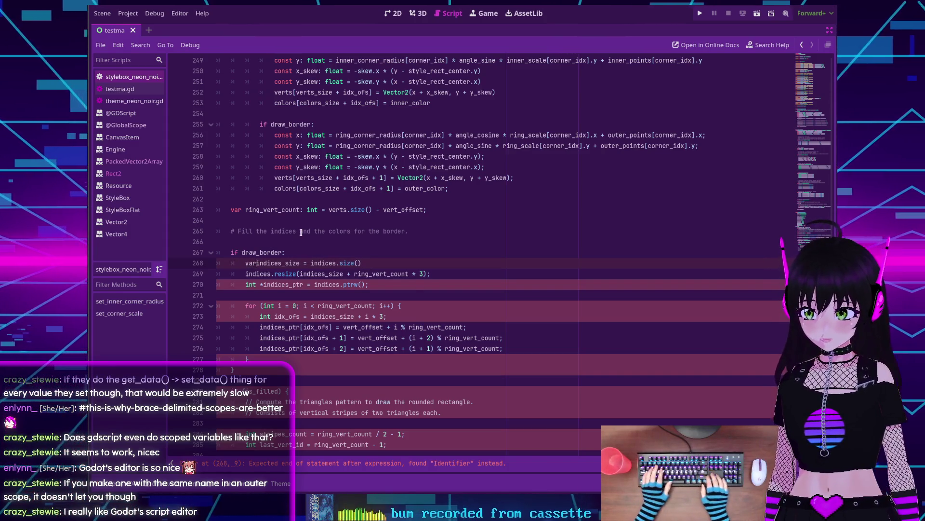
pyautogui.press('Right')
pyautogui.press('Right')
pyautogui.press('Right')
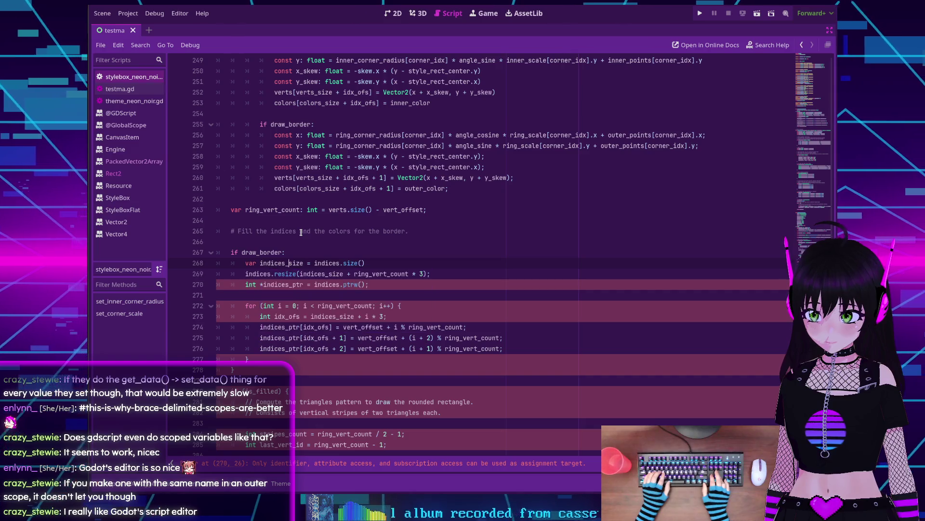
pyautogui.write(': int')
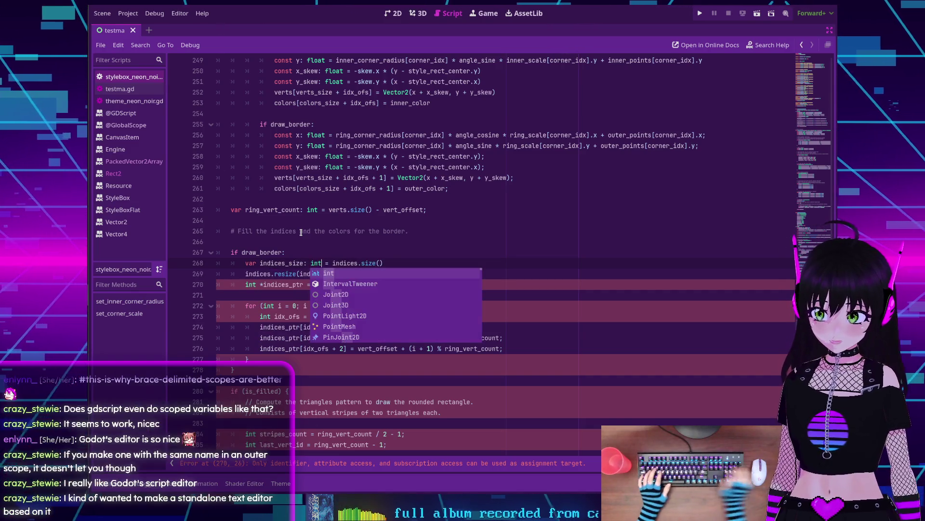
pyautogui.click(251, 231)
# Step: Delete the unneeded indices_ptr ptrw() line
pyautogui.scroll(-1, 268, 241)
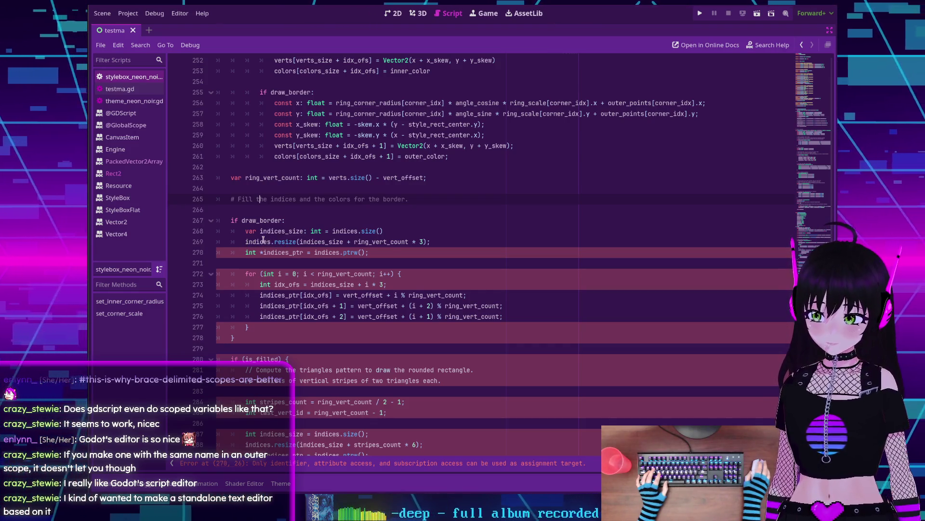
pyautogui.scroll(-1, 263, 239)
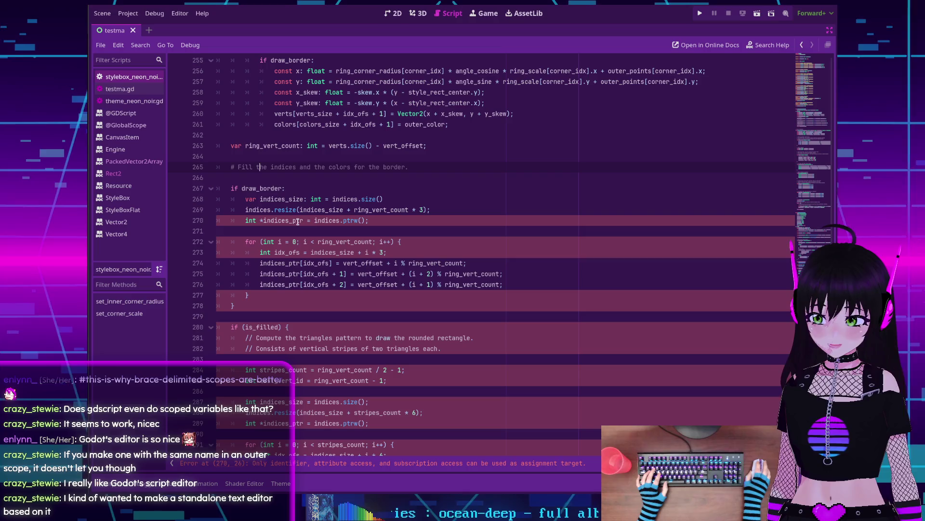
pyautogui.moveTo(368, 220); pyautogui.dragTo(244, 223)
pyautogui.doubleClick(277, 220)
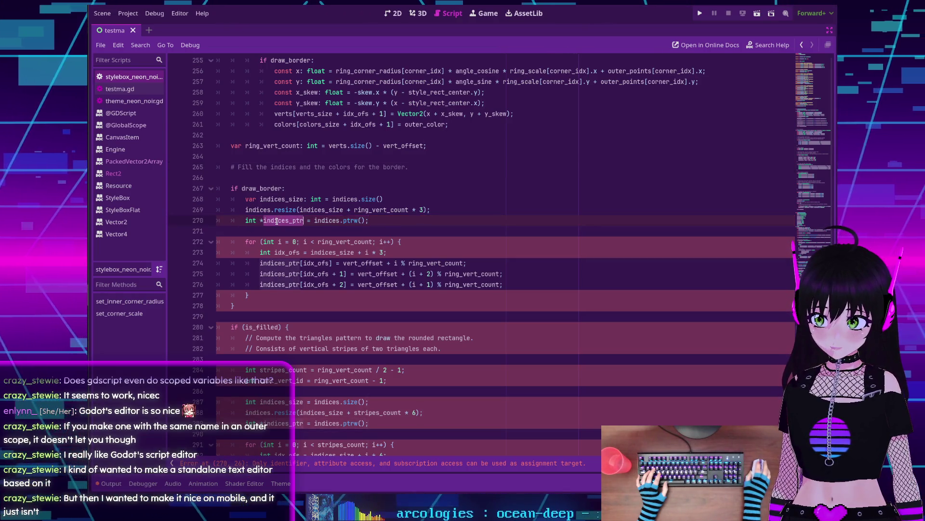
pyautogui.moveTo(369, 220); pyautogui.dragTo(246, 220)
pyautogui.moveTo(270, 214)
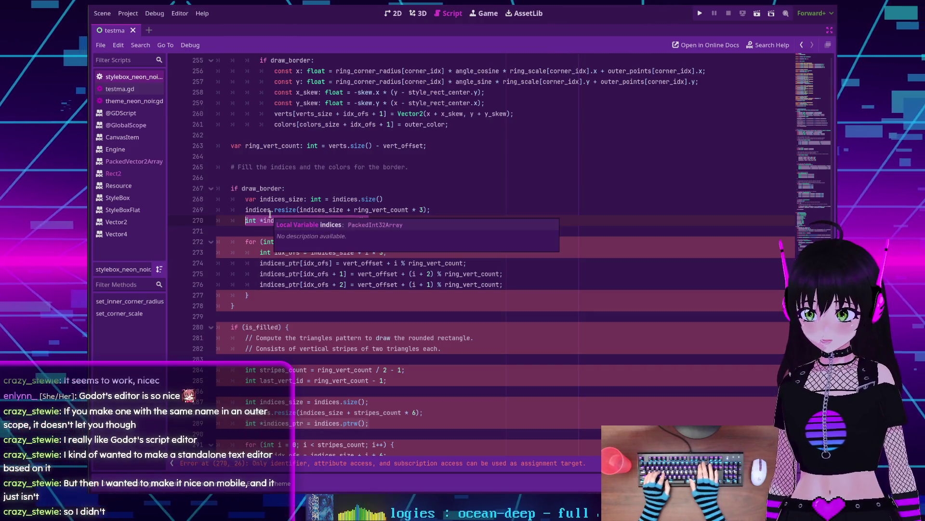
pyautogui.click(336, 220)
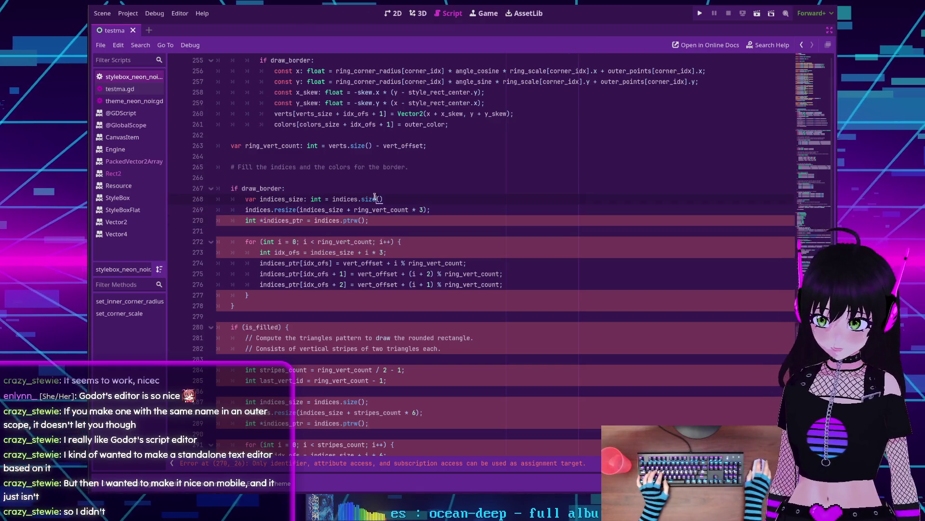
pyautogui.hotkey('ctrl', 'shift', 'k')
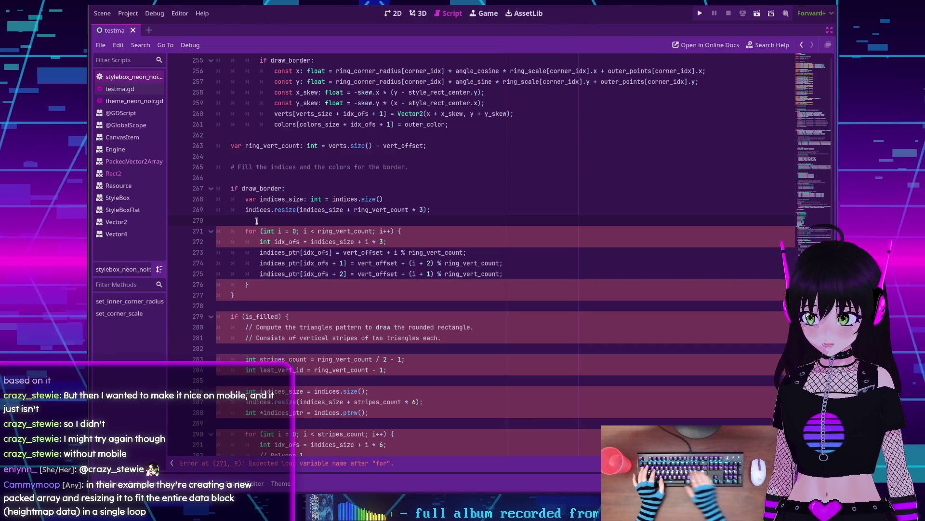
# Step: Replace the C-style for header with 'for i in ring_vert_count:'
pyautogui.press('Return')
pyautogui.press('Tab')
pyautogui.press('Tab')
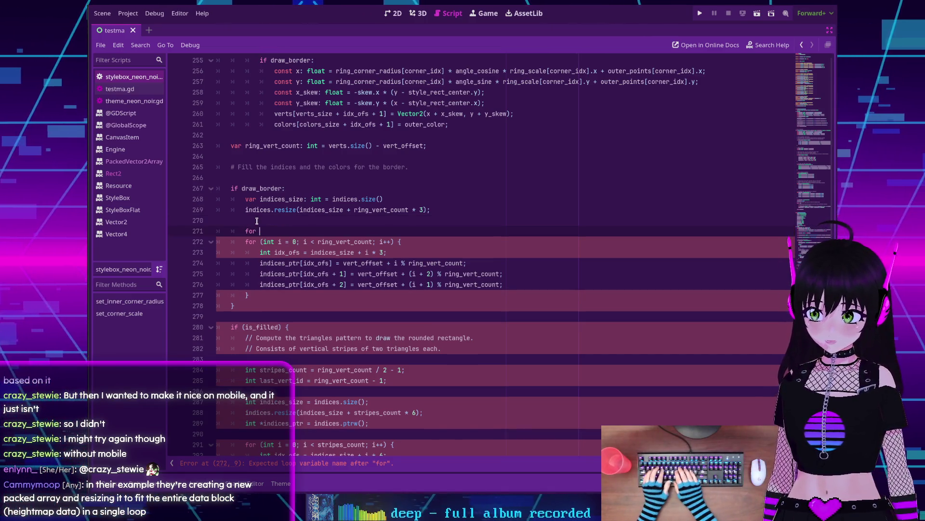
pyautogui.write('for i in ring')
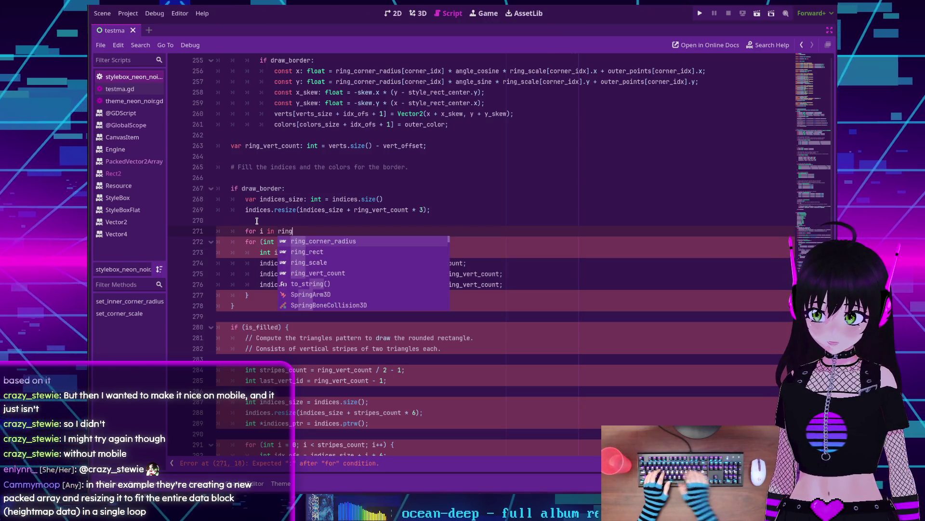
pyautogui.press('Down')
pyautogui.press('Down')
pyautogui.press('Down')
pyautogui.press('Return')
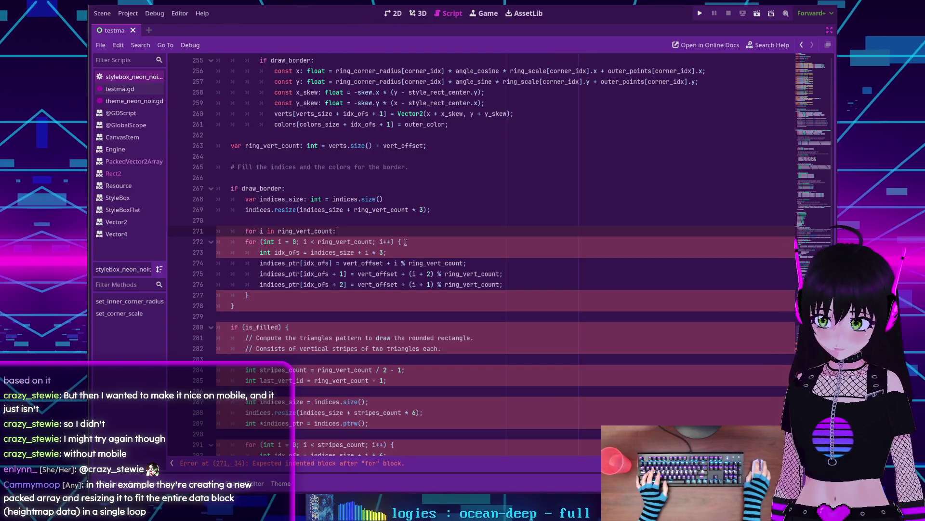
pyautogui.tripleClick(422, 241)
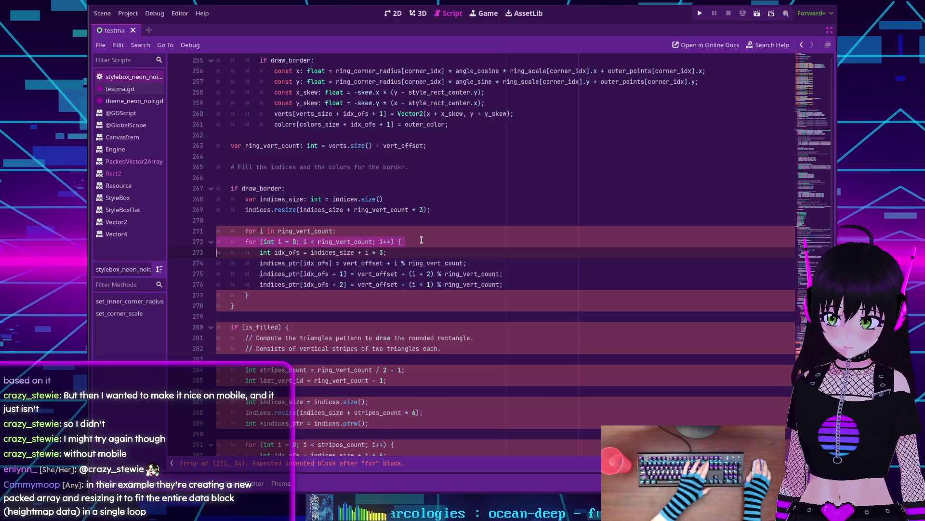
pyautogui.press('BackSpace')
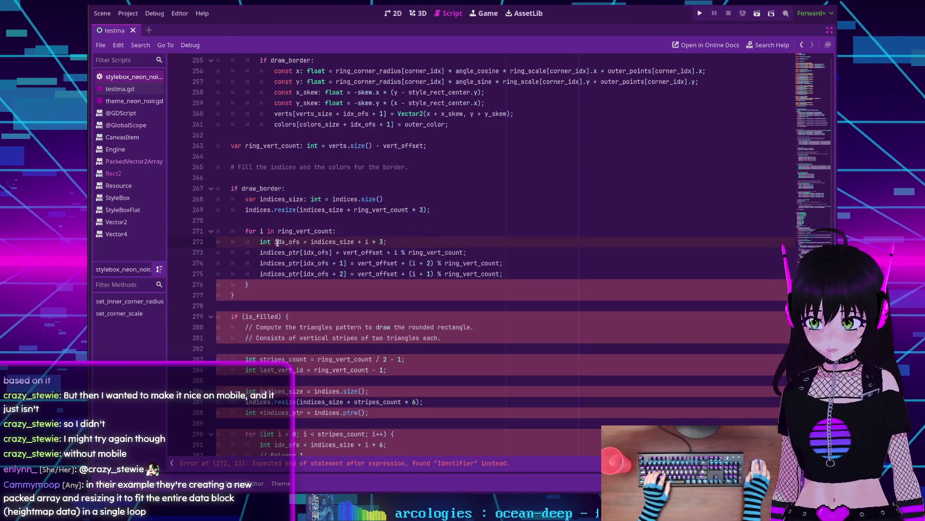
# Step: Change 'int idx_ofs' to 'var idx_ofs' on line 272
pyautogui.hotkey('ctrl', 'shift', 'Right')
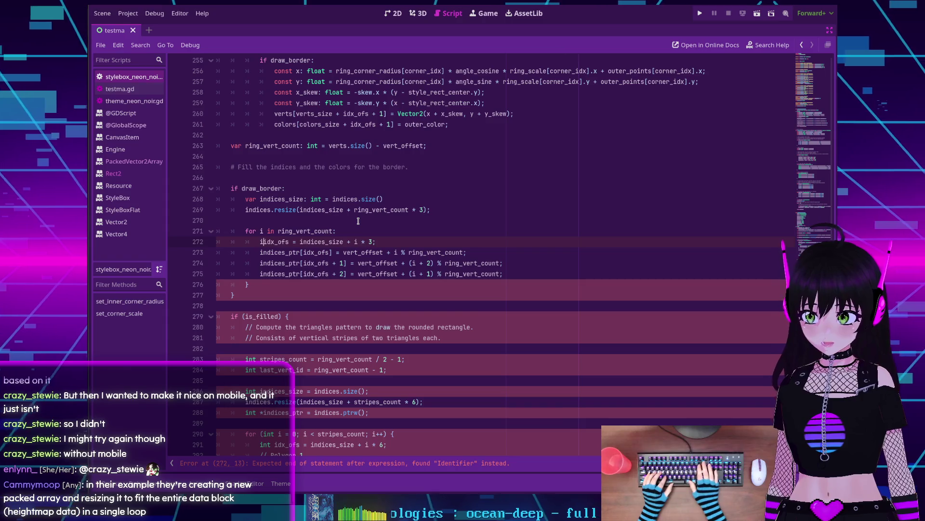
pyautogui.write('var')
pyautogui.press('Right')
pyautogui.press('Right')
pyautogui.press('Right')
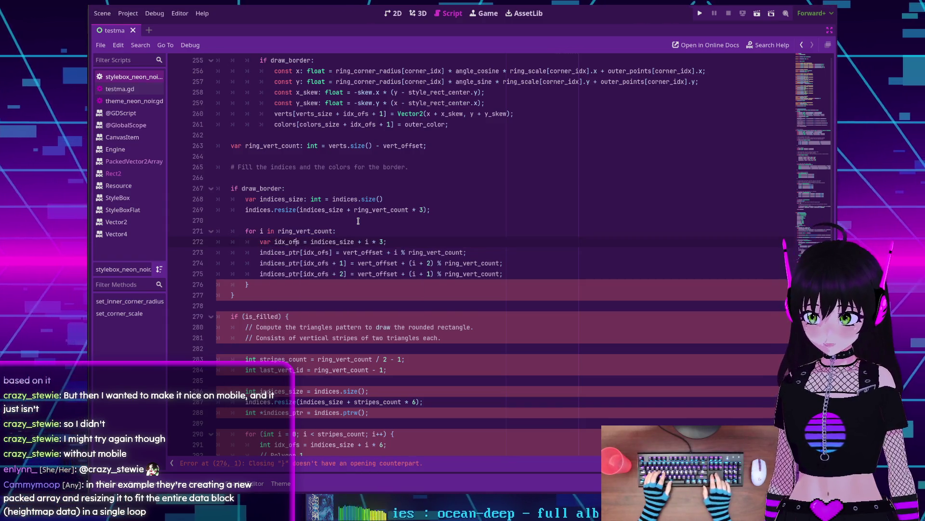
# Step: Finish the ': int' annotation and strip the semicolons ending lines 272, 269 and 263
pyautogui.write(': int')
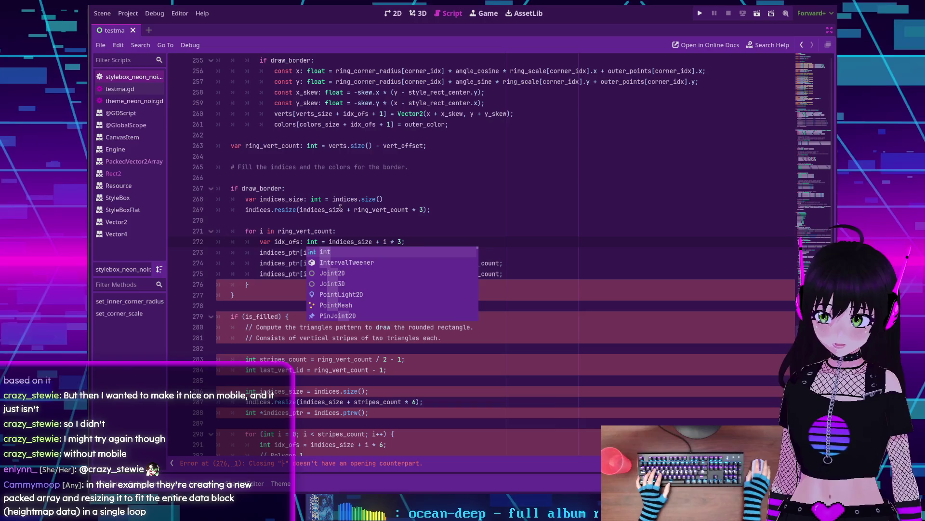
pyautogui.click(424, 238)
pyautogui.scroll(-1, 434, 212)
pyautogui.press('BackSpace')
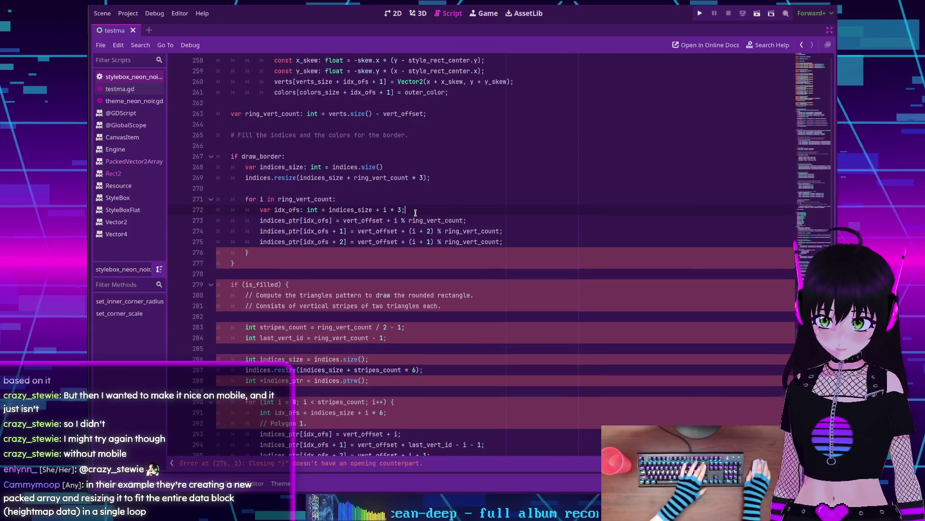
pyautogui.click(434, 177)
pyautogui.press('BackSpace')
pyautogui.click(429, 114)
pyautogui.press('BackSpace')
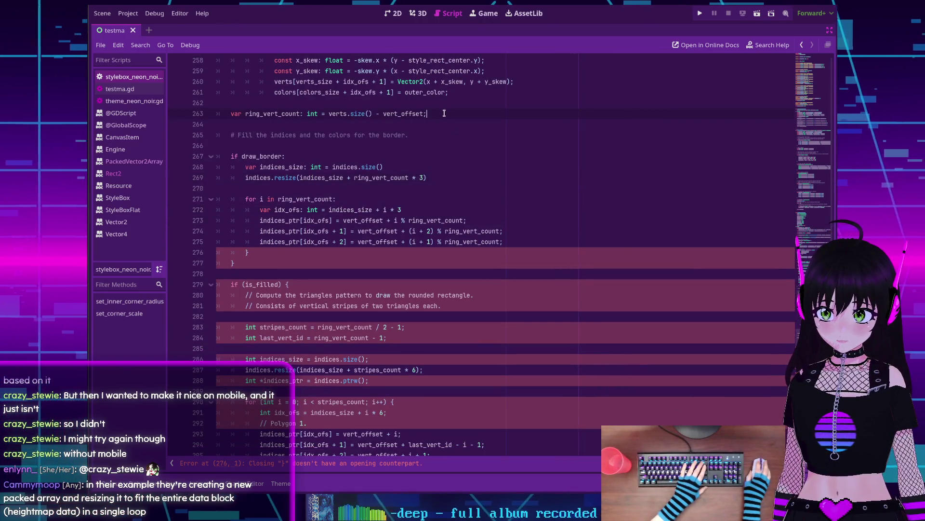
# Step: Strip the trailing semicolons from lines 256 through 261
pyautogui.scroll(2, 461, 134)
pyautogui.click(462, 156)
pyautogui.press('BackSpace')
pyautogui.click(512, 146)
pyautogui.press('BackSpace')
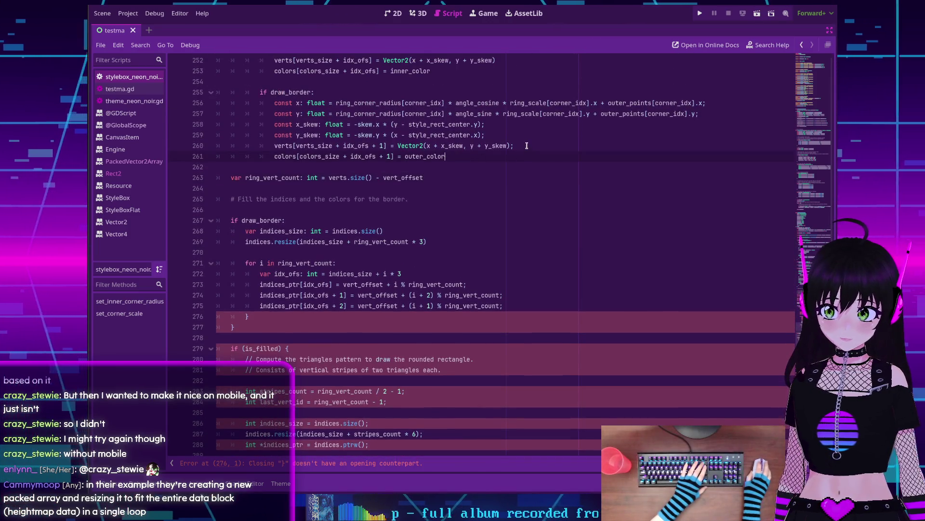
pyautogui.click(506, 135)
pyautogui.press('BackSpace')
pyautogui.click(501, 124)
pyautogui.press('BackSpace')
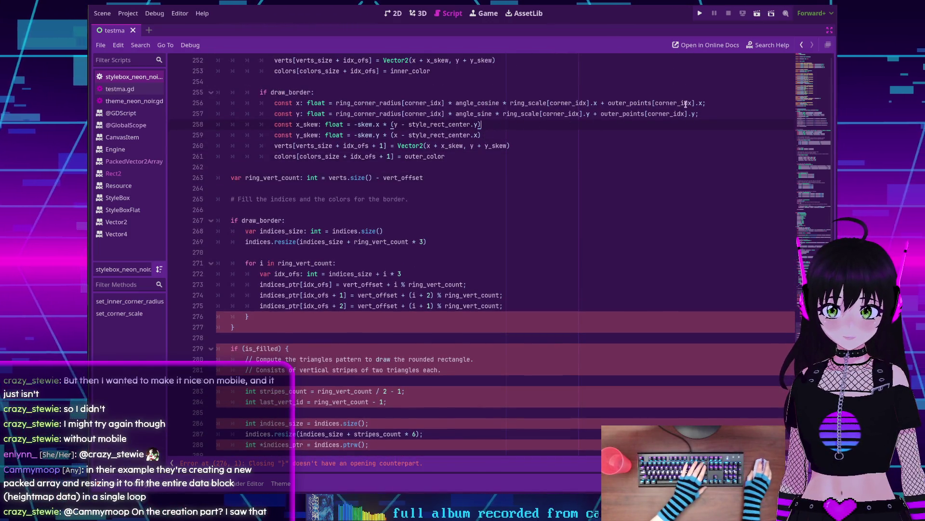
pyautogui.click(705, 113)
pyautogui.press('BackSpace')
pyautogui.click(705, 103)
pyautogui.press('BackSpace')
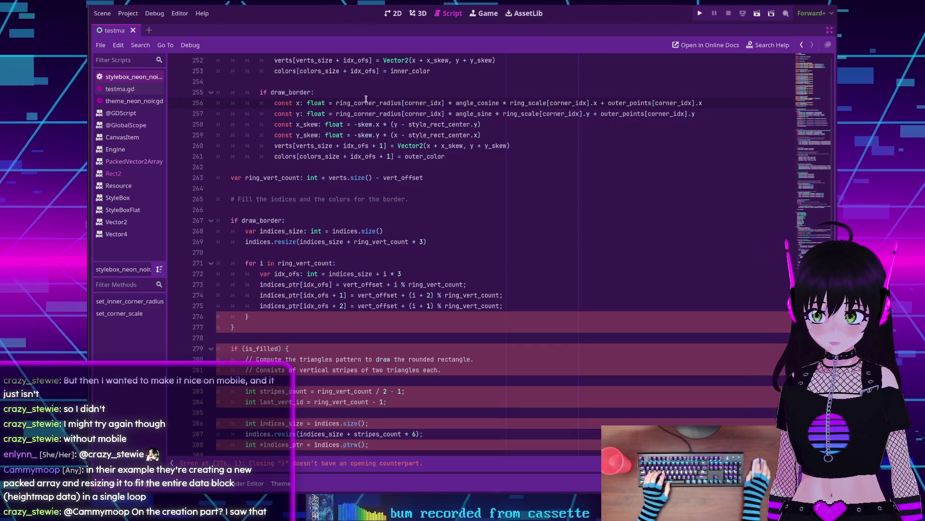
# Step: Remove the semicolons ending lines 273–275
pyautogui.scroll(2, 348, 99)
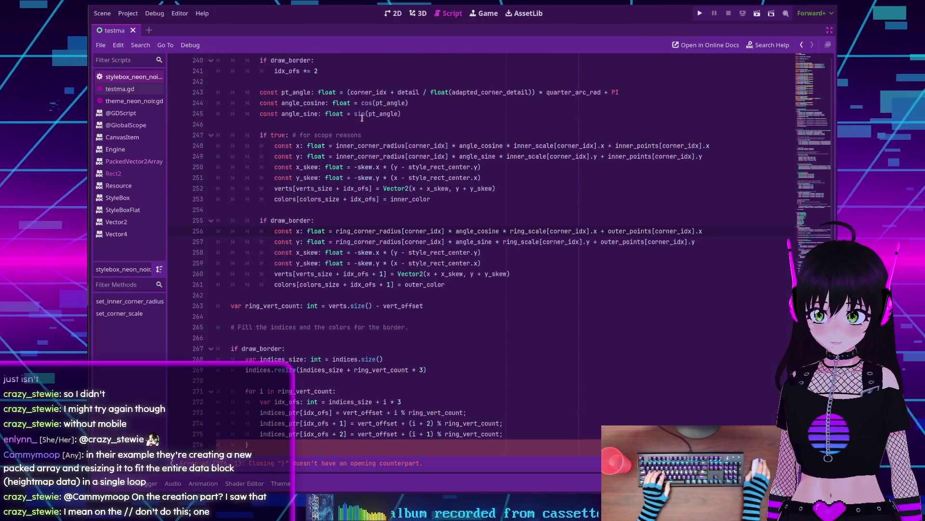
pyautogui.scroll(-4, 320, 147)
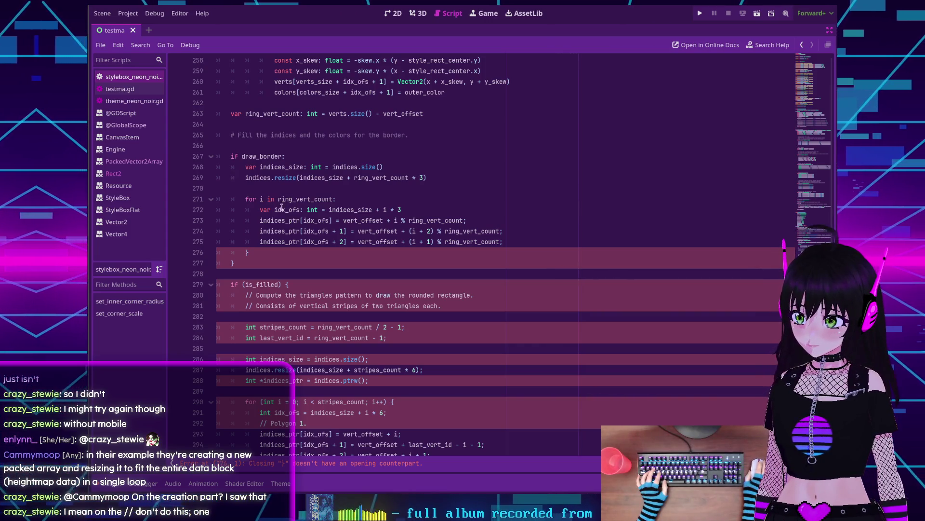
pyautogui.scroll(-2, 285, 197)
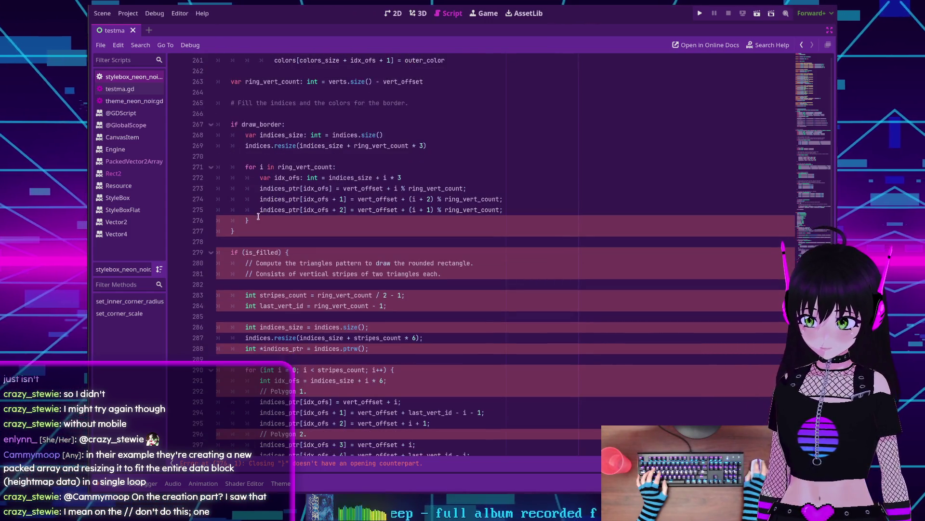
pyautogui.moveTo(312, 198)
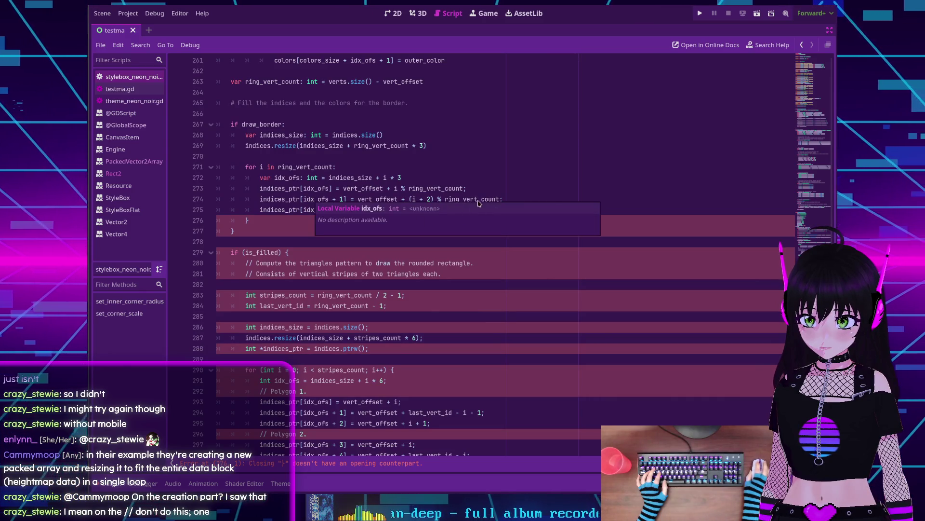
pyautogui.press('BackSpace')
pyautogui.click(505, 200)
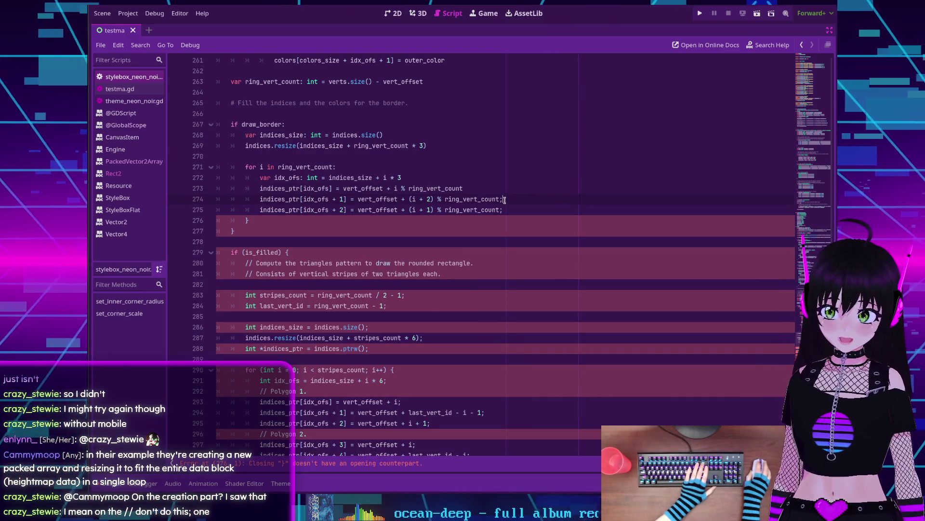
pyautogui.press('BackSpace')
pyautogui.press('Down')
pyautogui.press('BackSpace')
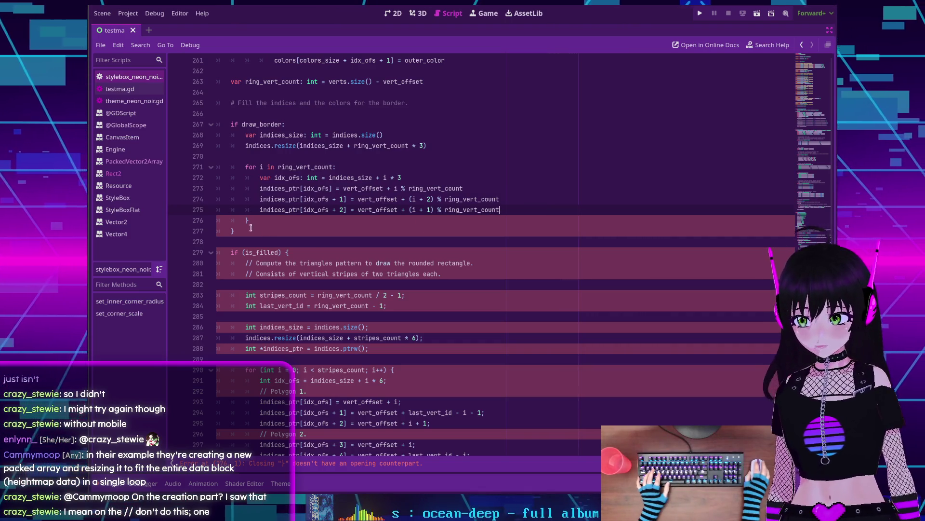
# Step: Delete the loop's leftover closing braces and the blank line before the is_filled block
pyautogui.moveTo(247, 233); pyautogui.dragTo(231, 220)
pyautogui.press('BackSpace')
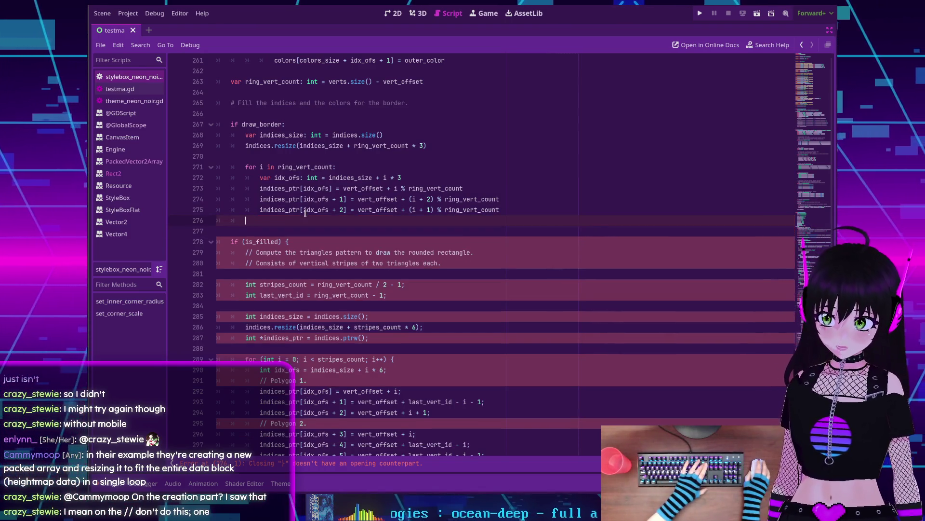
pyautogui.press('BackSpace')
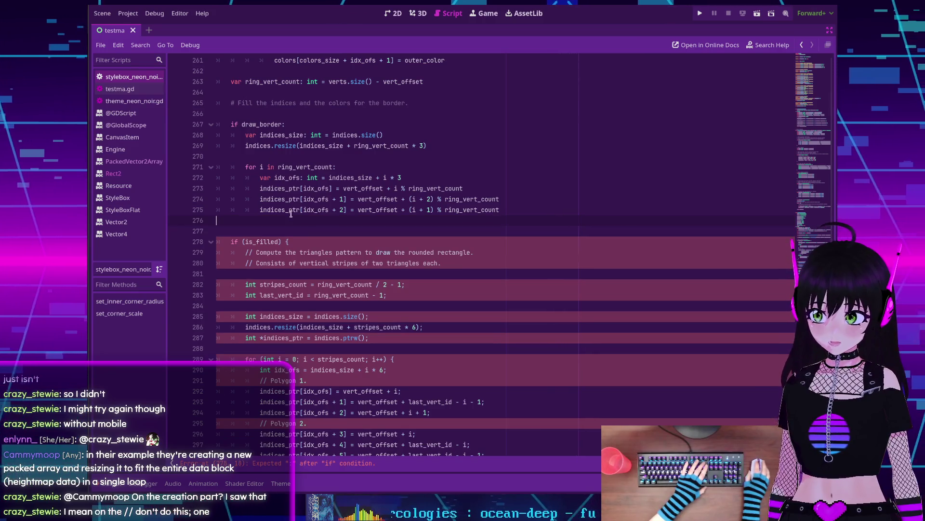
pyautogui.press('BackSpace')
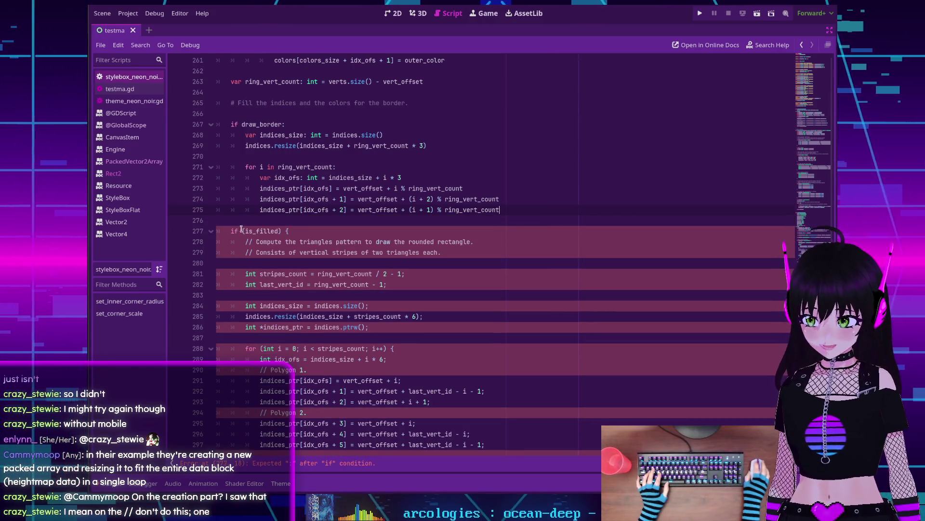
# Step: Rewrite 'if (is_filled) {' as 'if is_filled:'
pyautogui.click(245, 231)
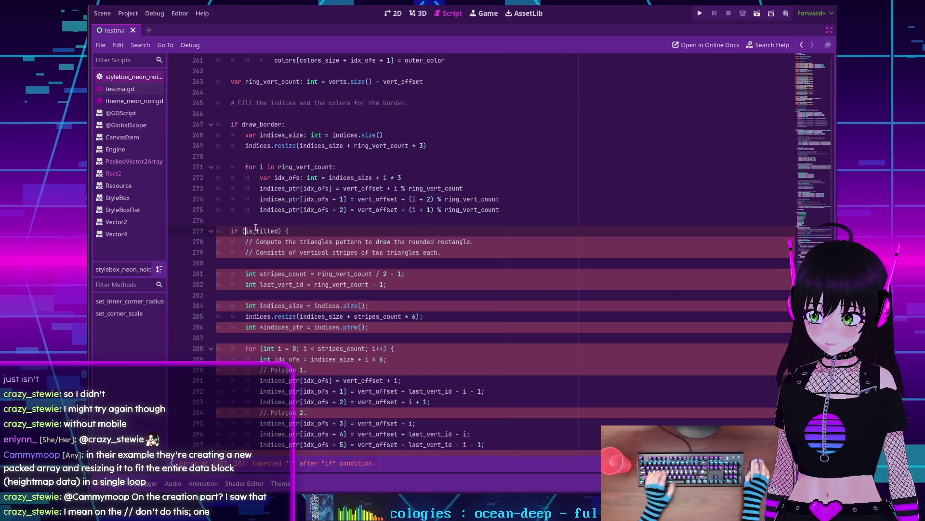
pyautogui.press('BackSpace')
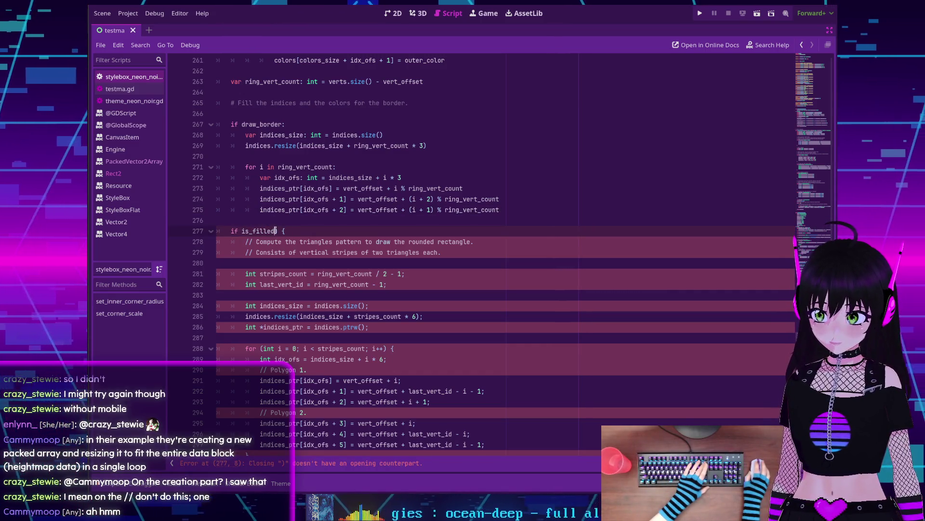
pyautogui.moveTo(276, 231); pyautogui.dragTo(324, 232)
pyautogui.write(':')
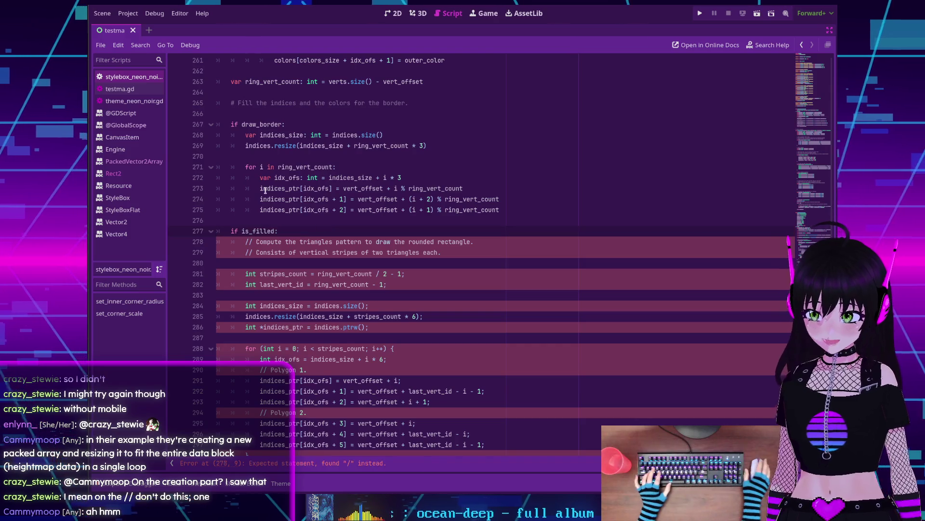
# Step: Change the // comments on lines 278–279 to # comments
pyautogui.scroll(-1, 257, 203)
pyautogui.click(252, 210)
pyautogui.press('BackSpace')
pyautogui.press('BackSpace')
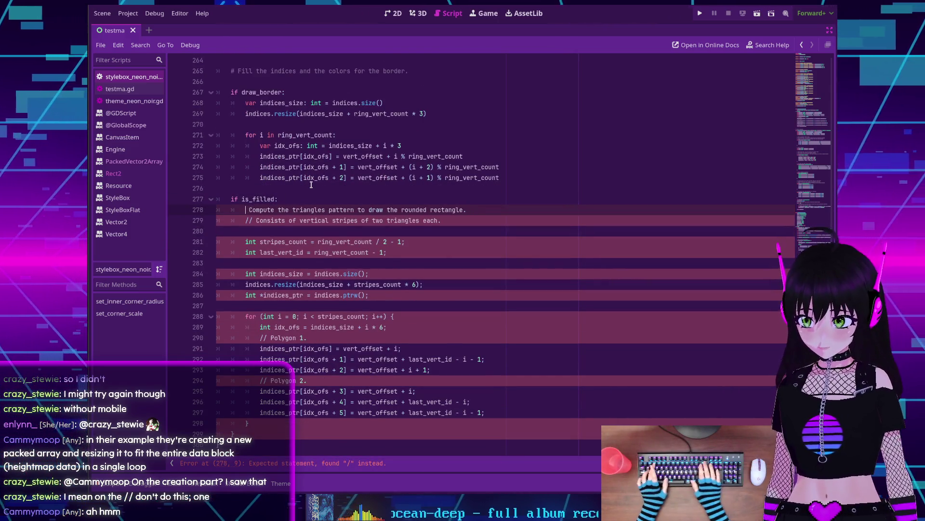
pyautogui.write('#')
pyautogui.press('Down')
pyautogui.press('BackSpace')
pyautogui.press('BackSpace')
pyautogui.write('#')
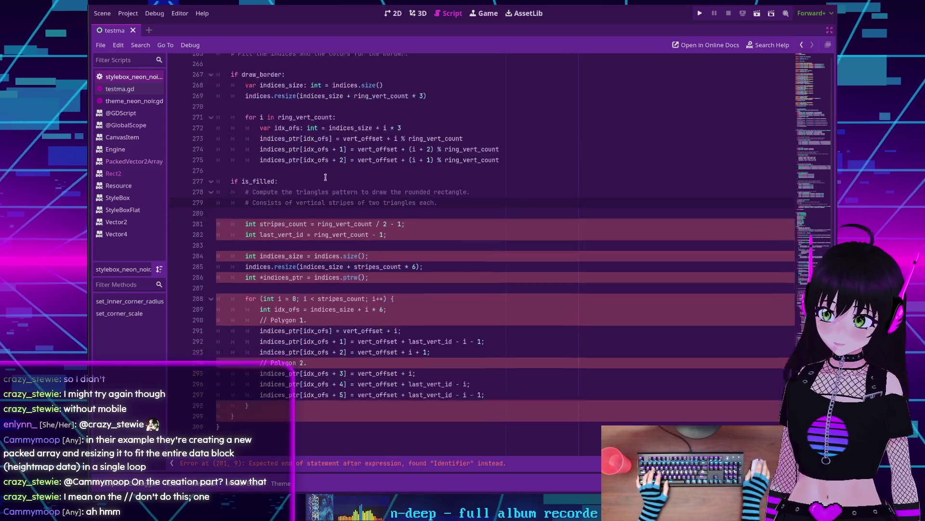
# Step: Convert the stripes_count and last_vert_id declarations to 'var name: int' without semicolons
pyautogui.scroll(-1, 272, 217)
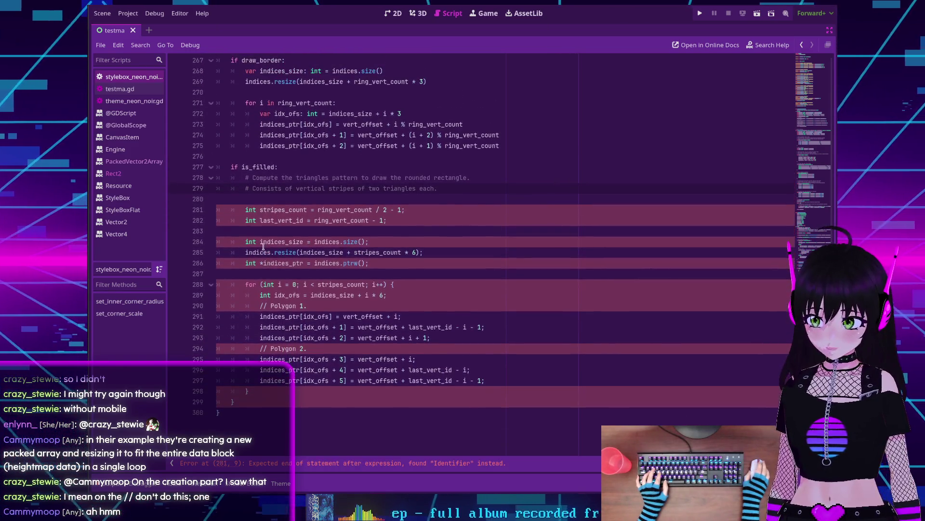
pyautogui.click(259, 210)
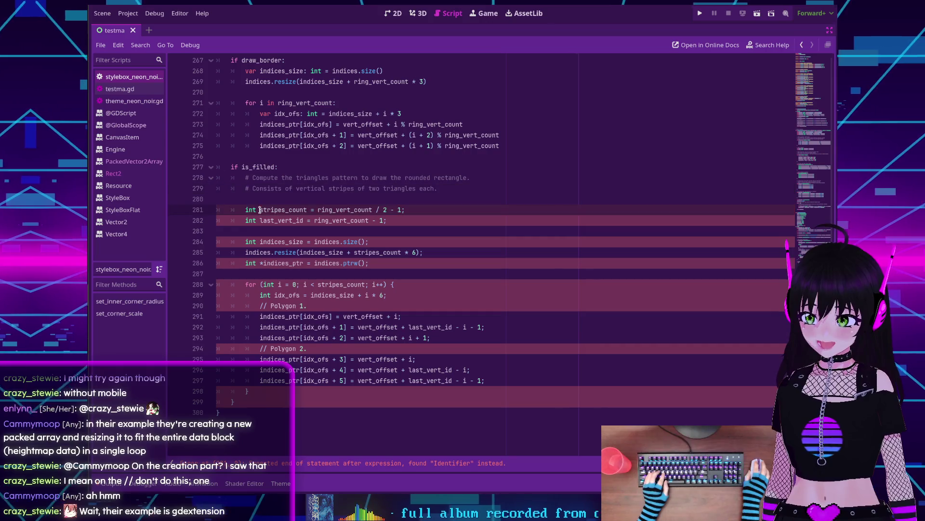
pyautogui.hotkey('shift', 'alt', 'Down')
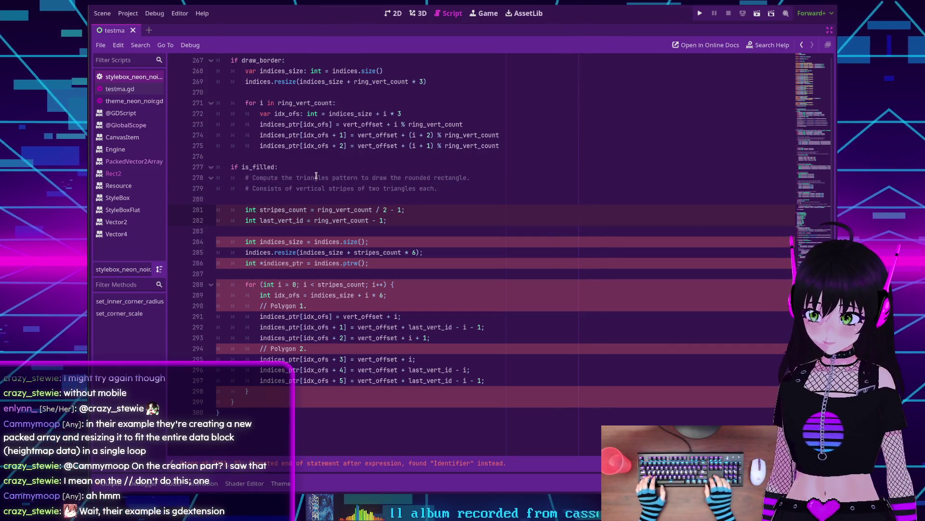
pyautogui.hotkey('ctrl', 'shift', 'Left')
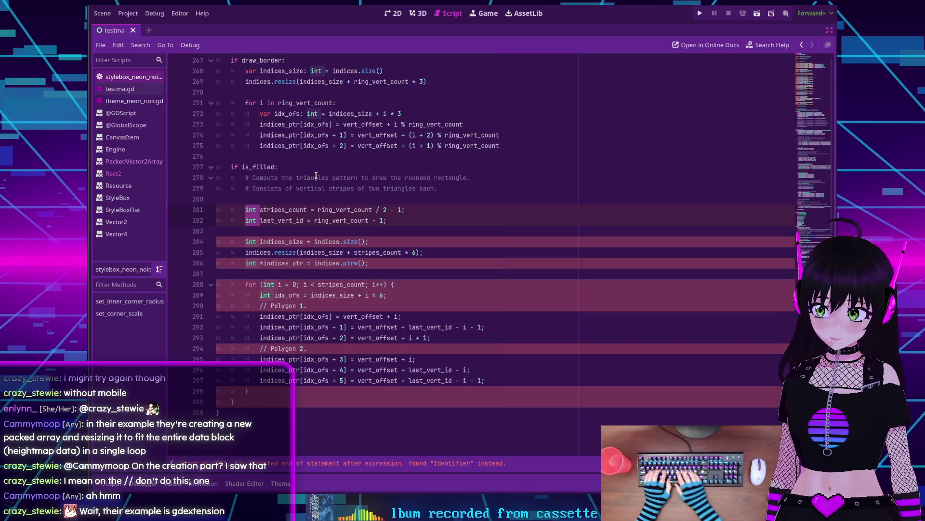
pyautogui.write('var last_vert_id')
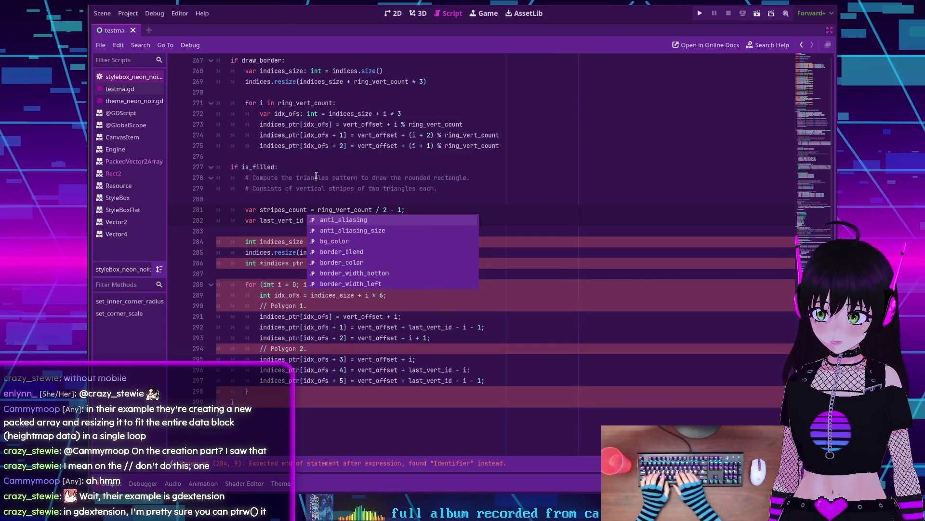
pyautogui.hotkey('ctrl', 'Right')
pyautogui.write(': int')
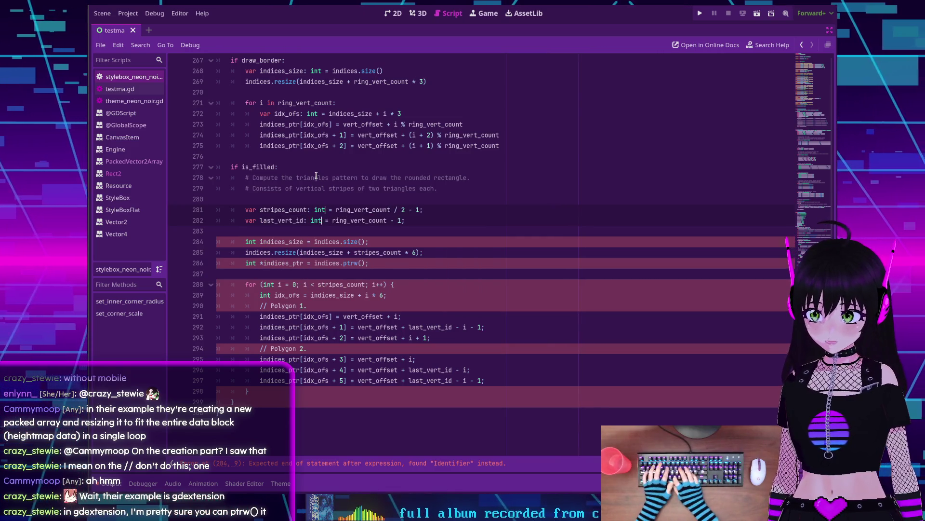
pyautogui.press('Escape')
pyautogui.scroll(-1, 415, 207)
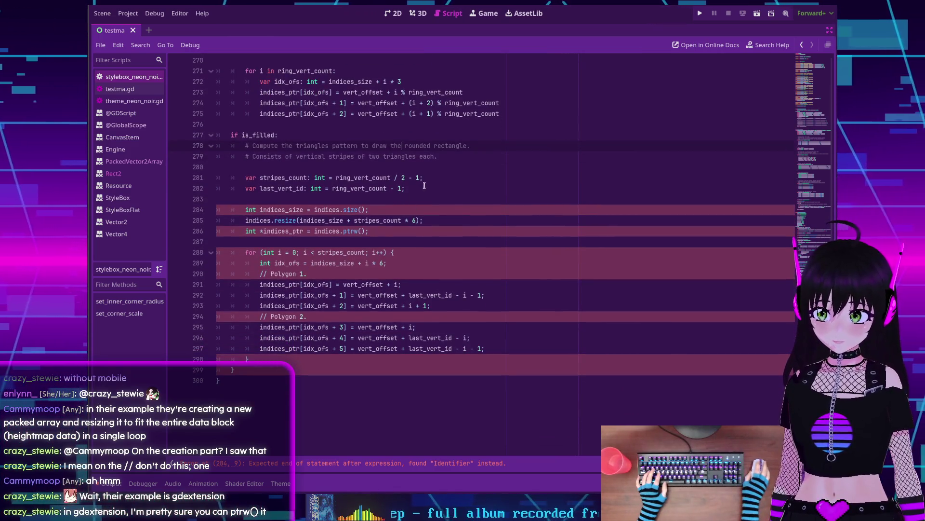
pyautogui.click(424, 185)
pyautogui.press('BackSpace')
pyautogui.press('Up')
pyautogui.press('End')
pyautogui.press('BackSpace')
pyautogui.press('Down')
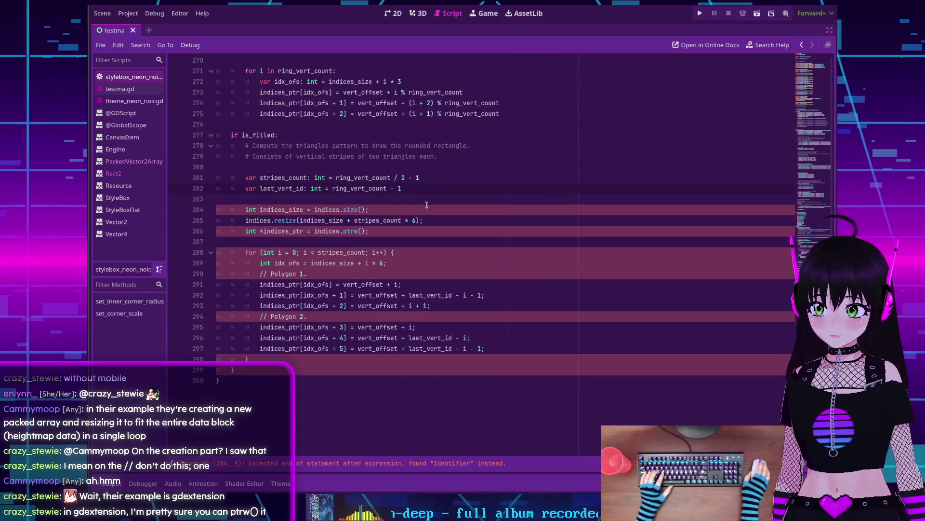
# Step: Rewrite the indices_size declaration as 'var indices_size: int'
pyautogui.scroll(-1, 426, 205)
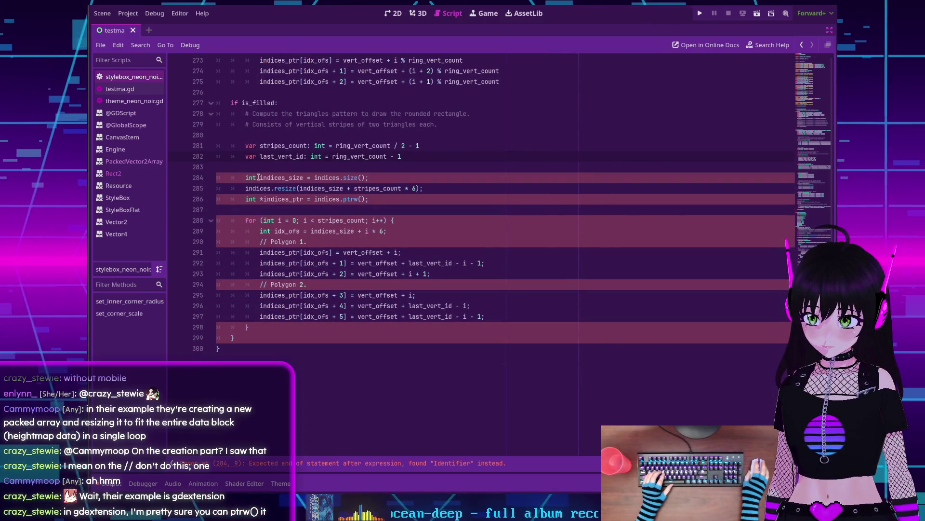
pyautogui.moveTo(320, 160)
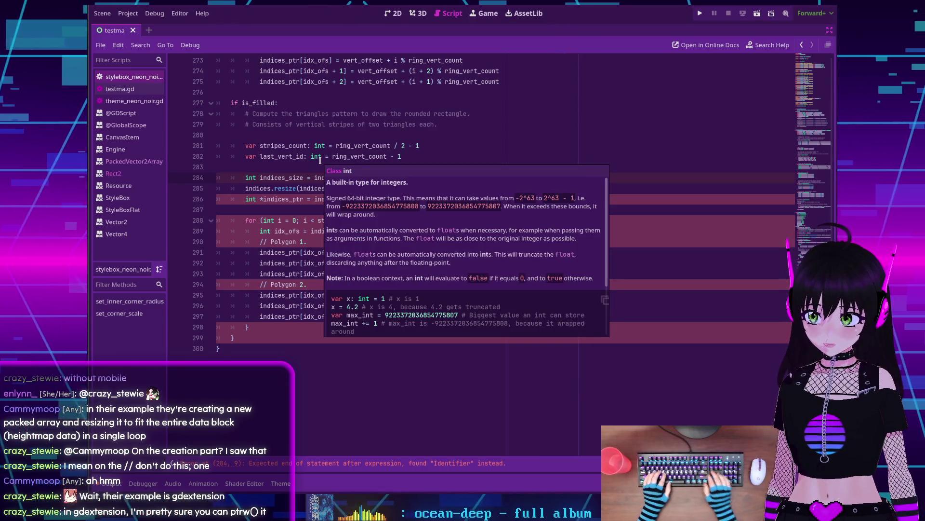
pyautogui.press('BackSpace')
pyautogui.press('BackSpace')
pyautogui.press('BackSpace')
pyautogui.write('var')
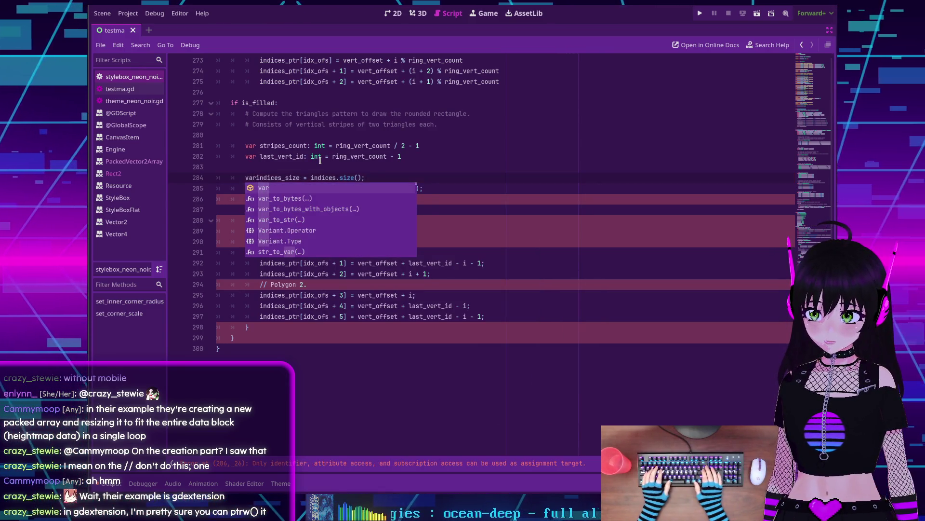
pyautogui.click(303, 177)
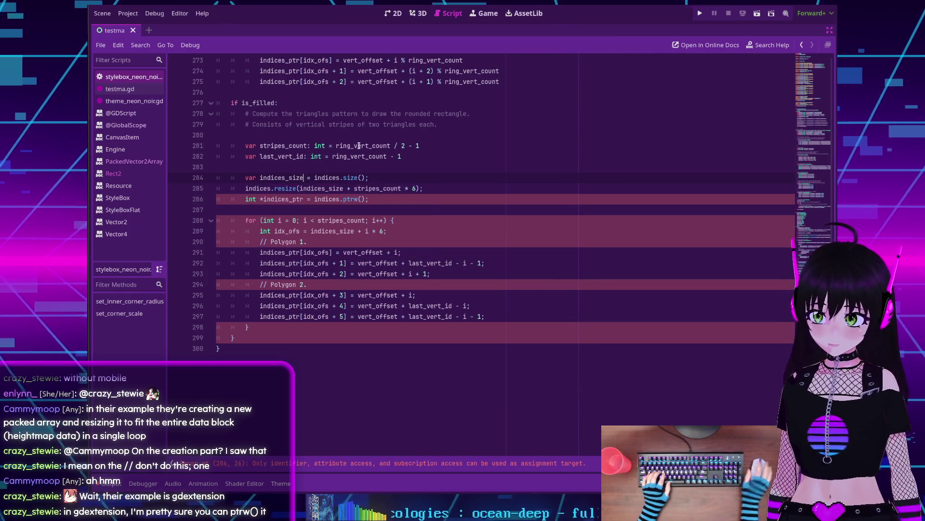
pyautogui.write(': ')
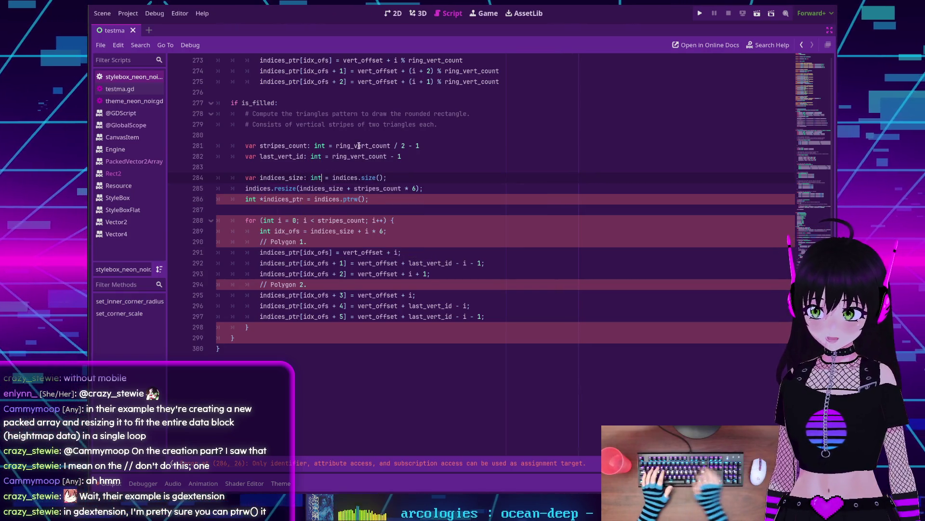
pyautogui.write('int')
pyautogui.click(299, 182)
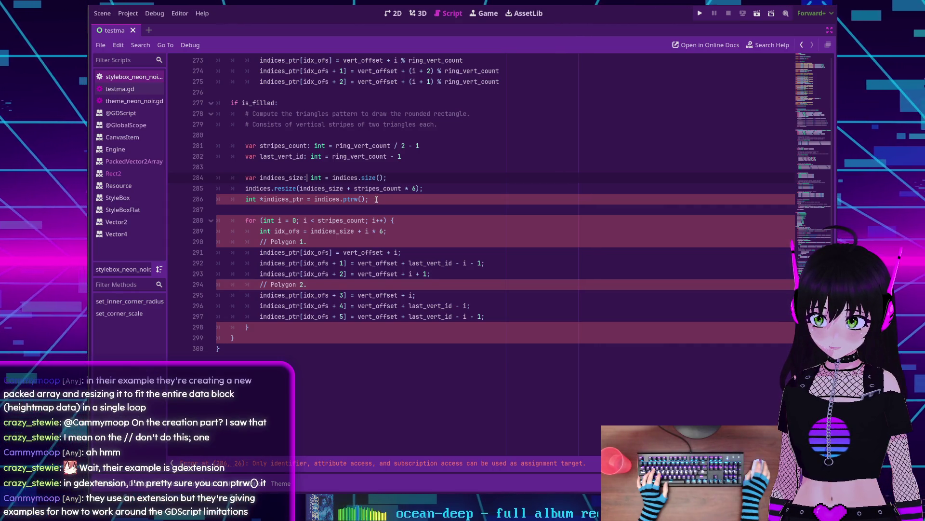
pyautogui.scroll(4, 377, 199)
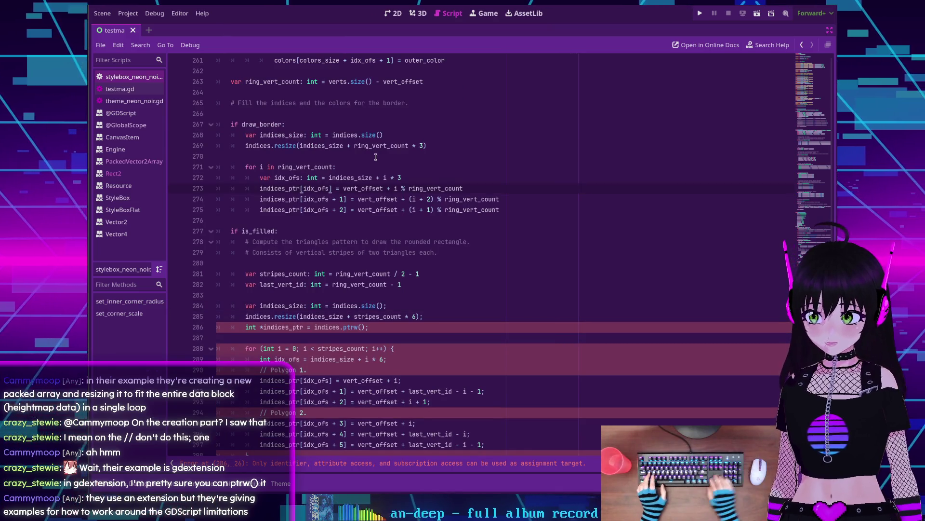
# Step: Rename indices_ptr to indices on three lines and delete the C++ indices_ptr pointer line
pyautogui.hotkey('shift', 'alt', 'Down')
pyautogui.hotkey('shift', 'alt', 'Down')
pyautogui.press('BackSpace')
pyautogui.press('BackSpace')
pyautogui.press('BackSpace')
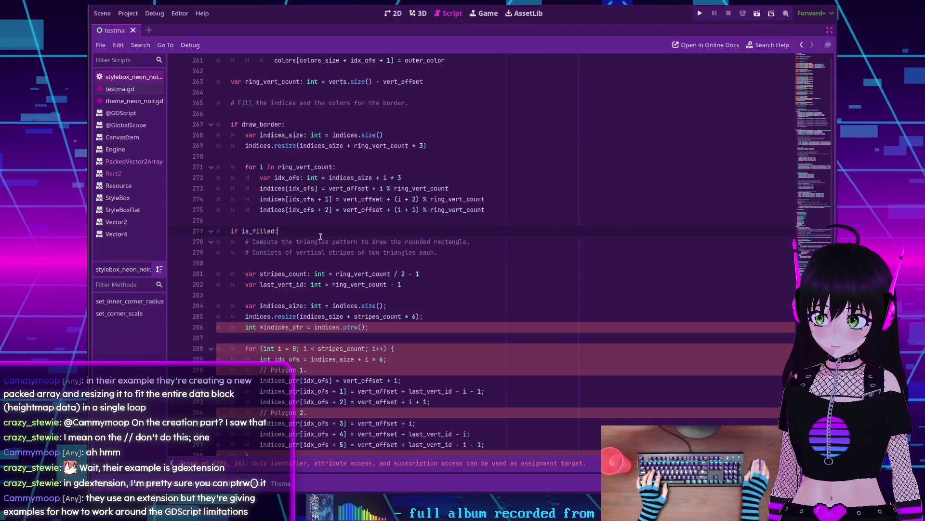
pyautogui.scroll(-3, 315, 226)
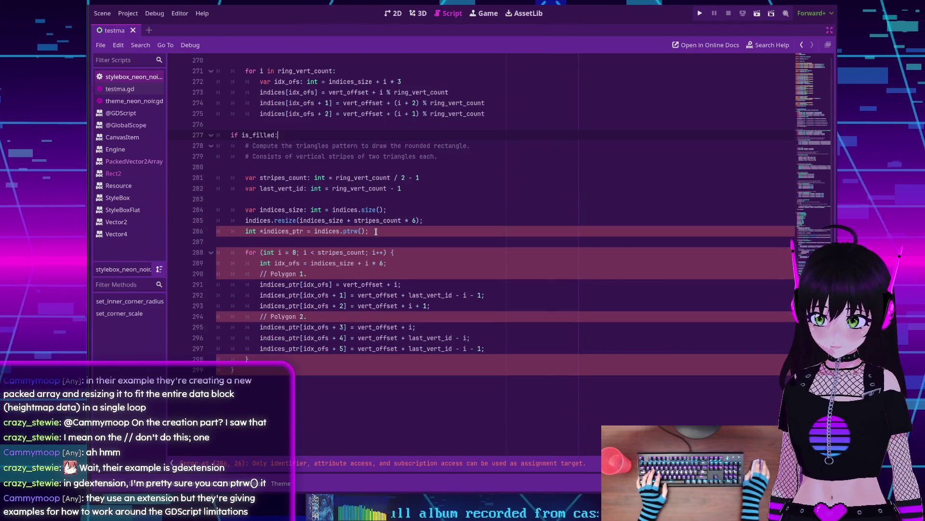
pyautogui.moveTo(376, 232); pyautogui.dragTo(246, 232)
pyautogui.press('BackSpace')
pyautogui.press('BackSpace')
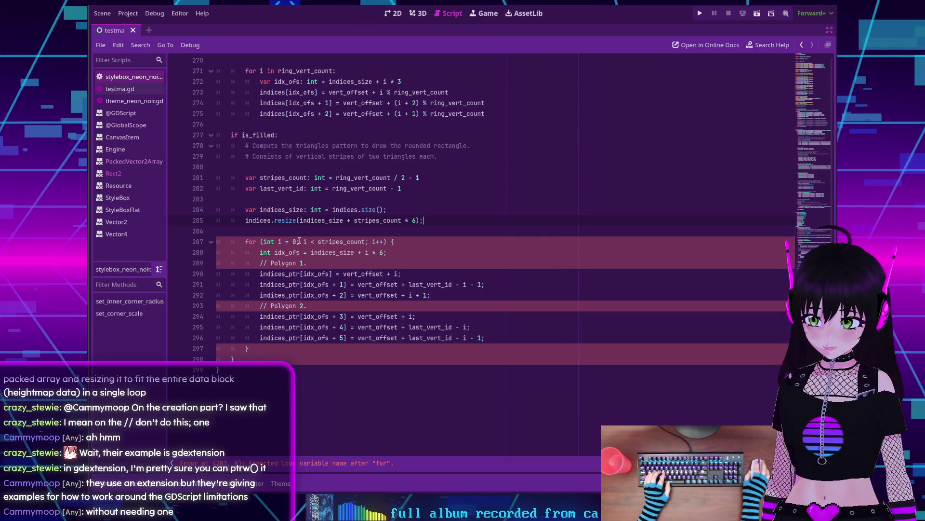
# Step: Rewrite the stripes loop header as 'for i in stripes_count:'
pyautogui.click(314, 241)
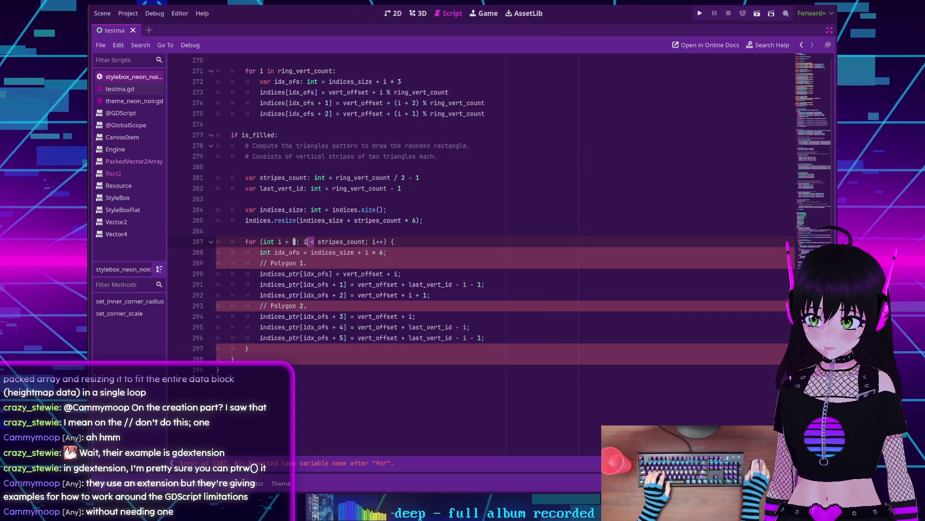
pyautogui.moveTo(308, 241); pyautogui.dragTo(261, 241)
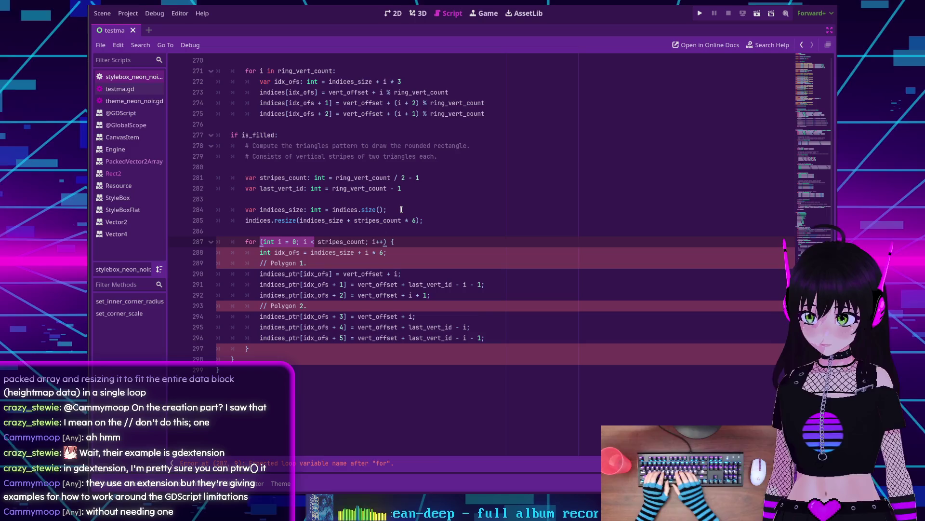
pyautogui.write('i in')
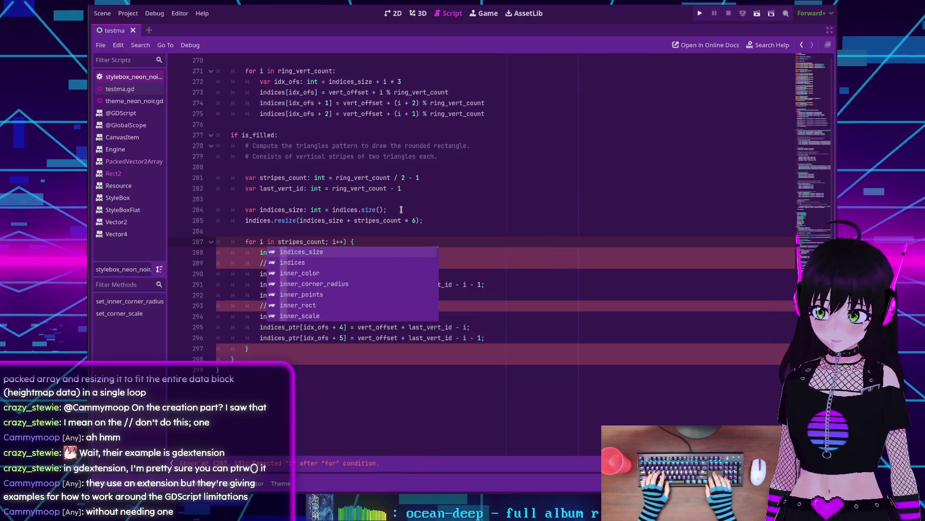
pyautogui.press('End')
pyautogui.press('BackSpace')
pyautogui.press('BackSpace')
pyautogui.press('BackSpace')
pyautogui.press('BackSpace')
pyautogui.press('BackSpace')
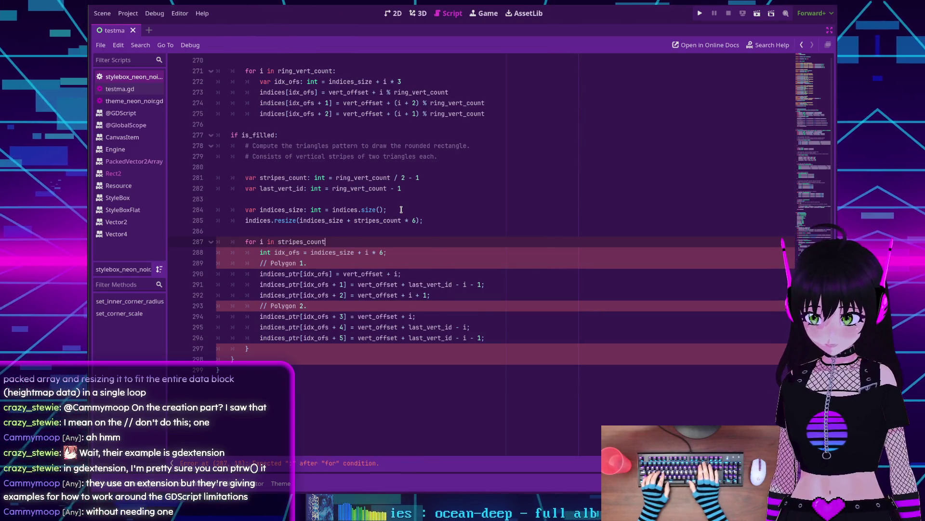
pyautogui.write(':')
# Step: Declare 'var idx_ofs: int' and drop the semicolons on lines 284, 285 and 288
pyautogui.scroll(-1, 342, 196)
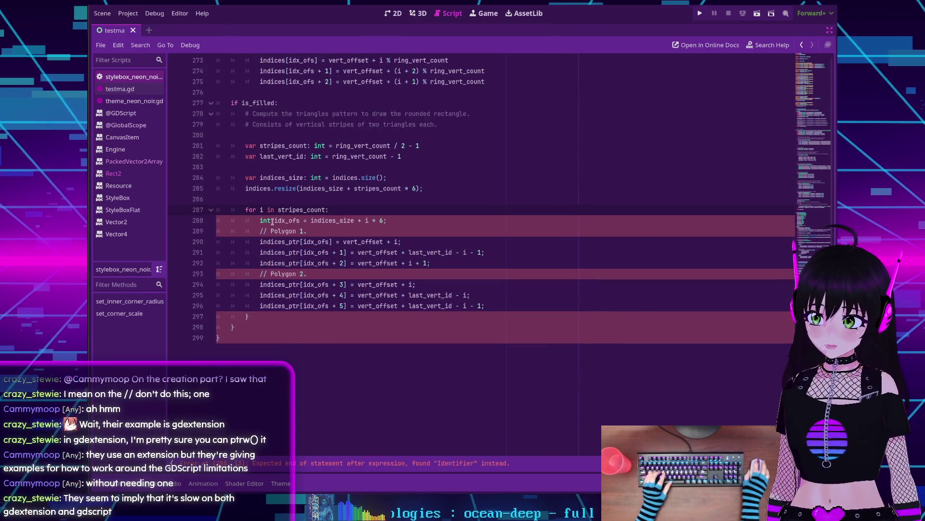
pyautogui.click(274, 220)
pyautogui.press('BackSpace')
pyautogui.press('BackSpace')
pyautogui.press('BackSpace')
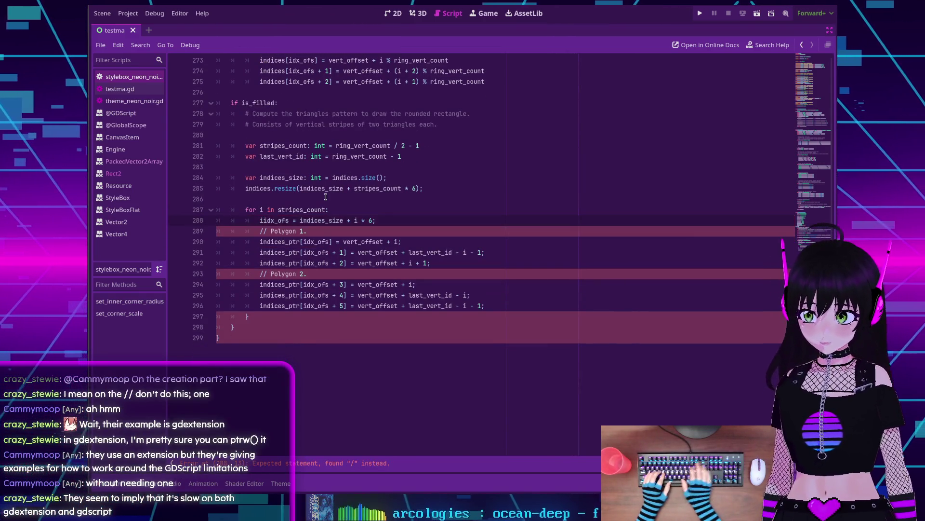
pyautogui.write('var')
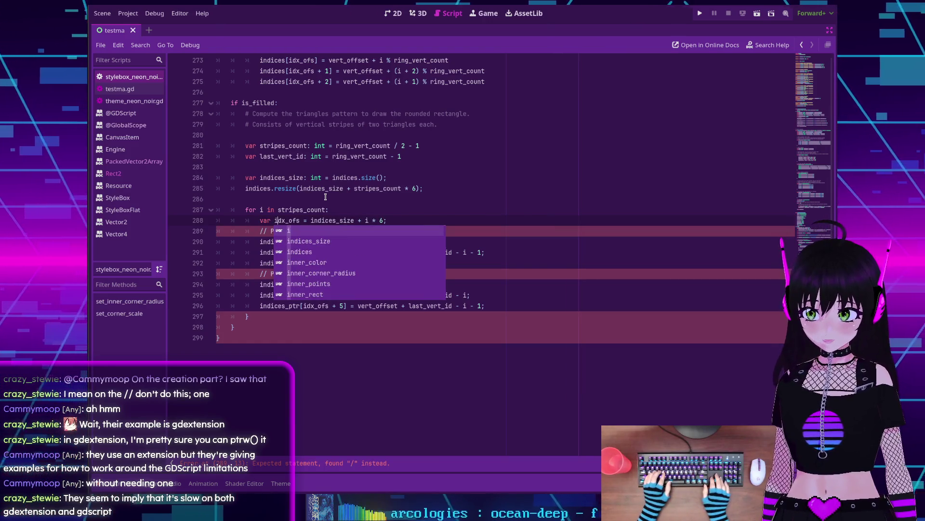
pyautogui.hotkey('ctrl', 'Right')
pyautogui.write(': int')
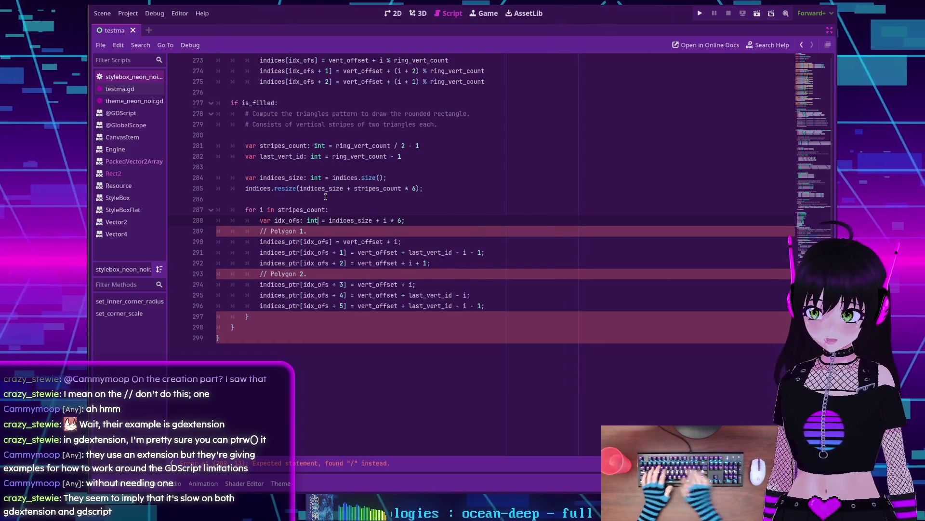
pyautogui.click(419, 220)
pyautogui.press('BackSpace')
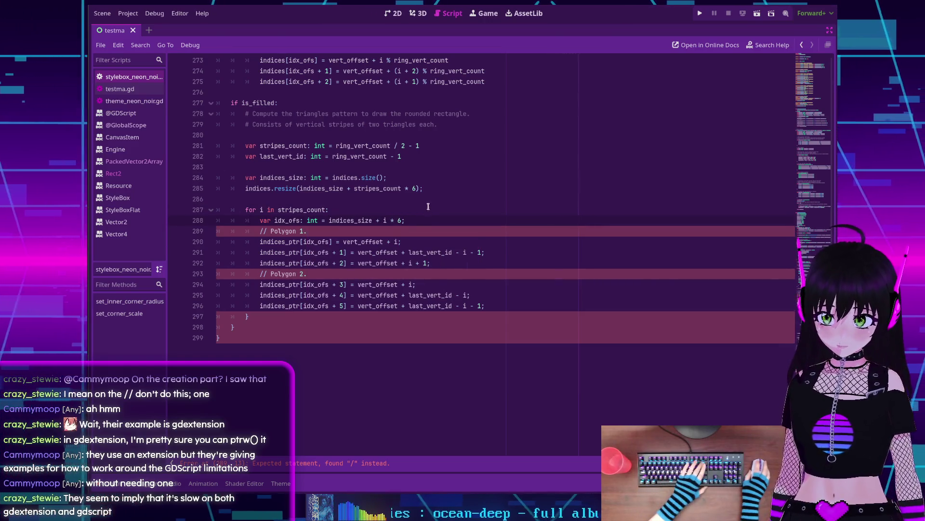
pyautogui.click(424, 188)
pyautogui.press('BackSpace')
pyautogui.press('Up')
pyautogui.press('BackSpace')
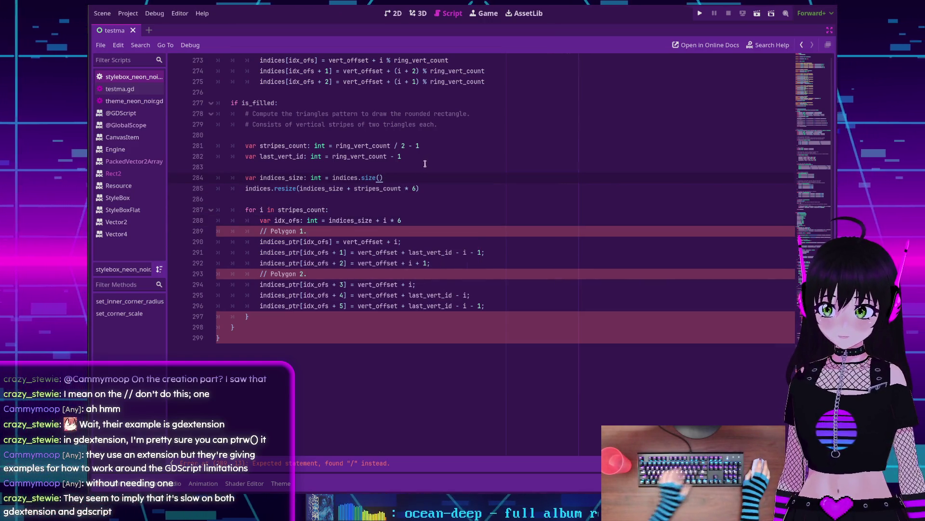
# Step: Turn the Polygon 1 and Polygon 2 comments into # comments, trimming the trailing period
pyautogui.click(267, 231)
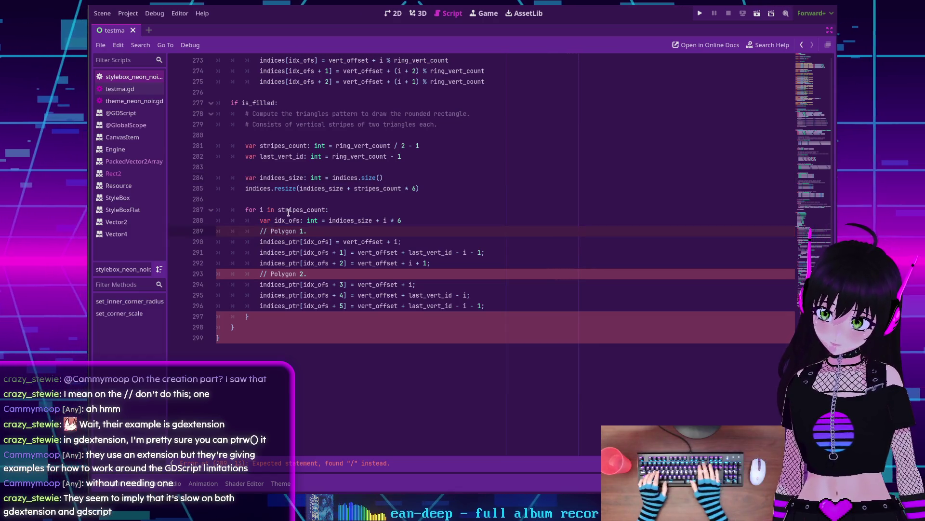
pyautogui.press('BackSpace')
pyautogui.press('BackSpace')
pyautogui.write('#')
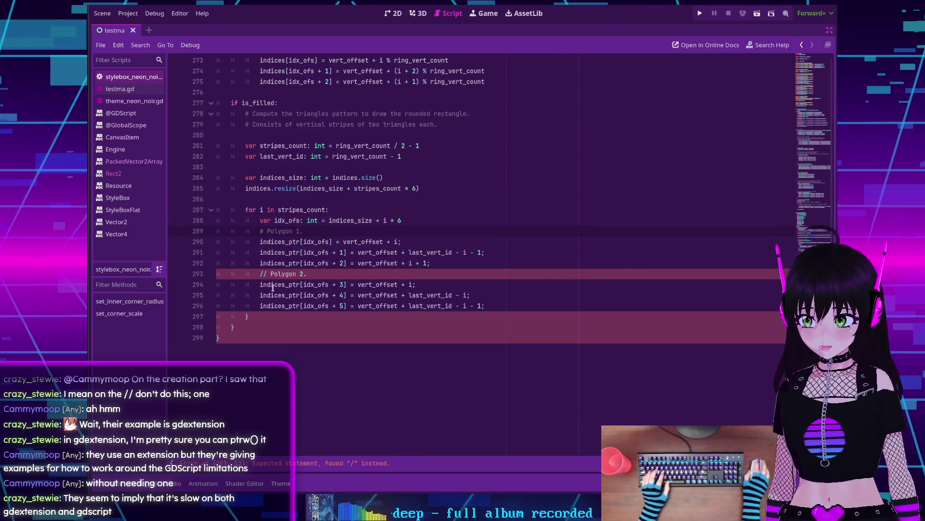
pyautogui.click(268, 273)
pyautogui.press('BackSpace')
pyautogui.press('BackSpace')
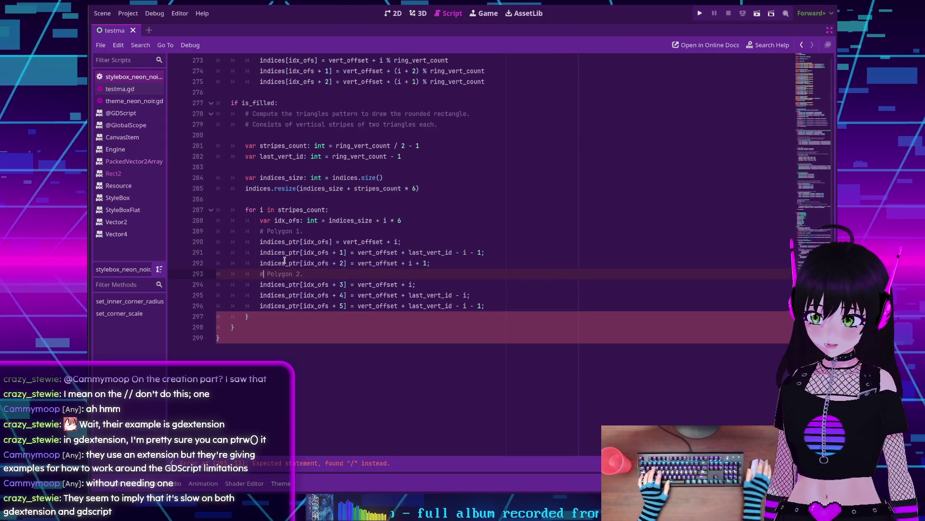
pyautogui.write('#')
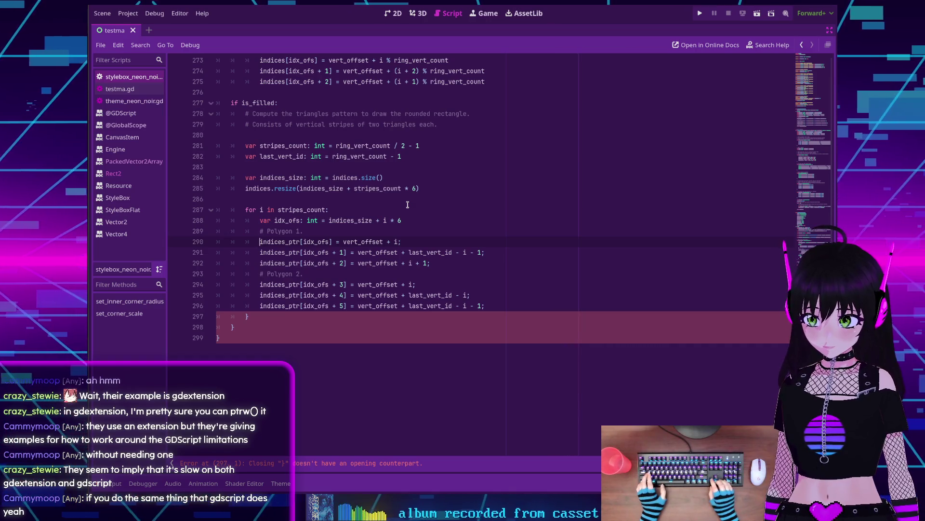
pyautogui.press('End')
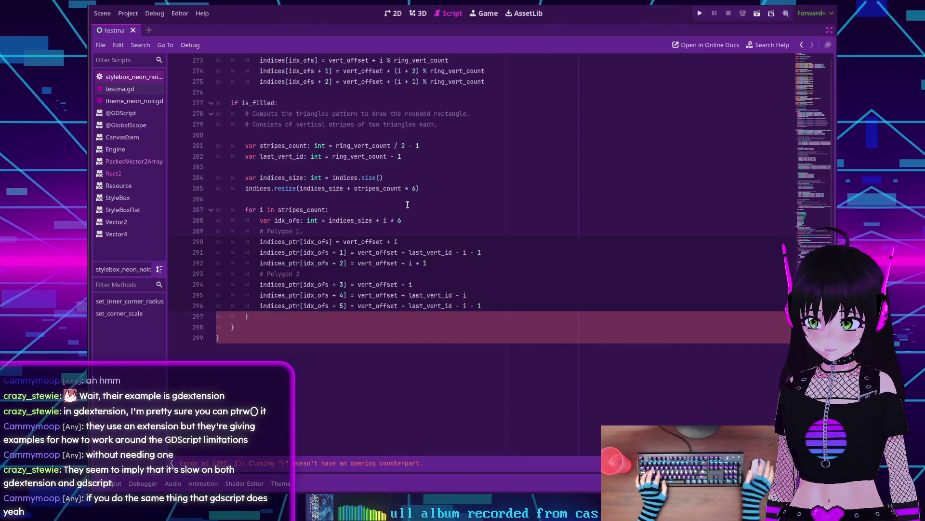
pyautogui.press('BackSpace')
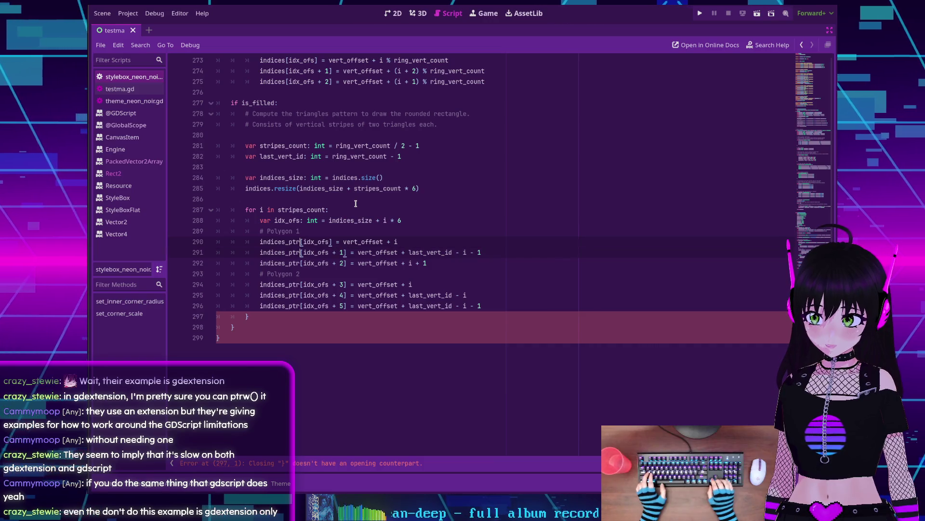
# Step: Rename indices_ptr to indices on lines 290–296 and delete the leftover closing braces
pyautogui.press('BackSpace')
pyautogui.press('BackSpace')
pyautogui.press('BackSpace')
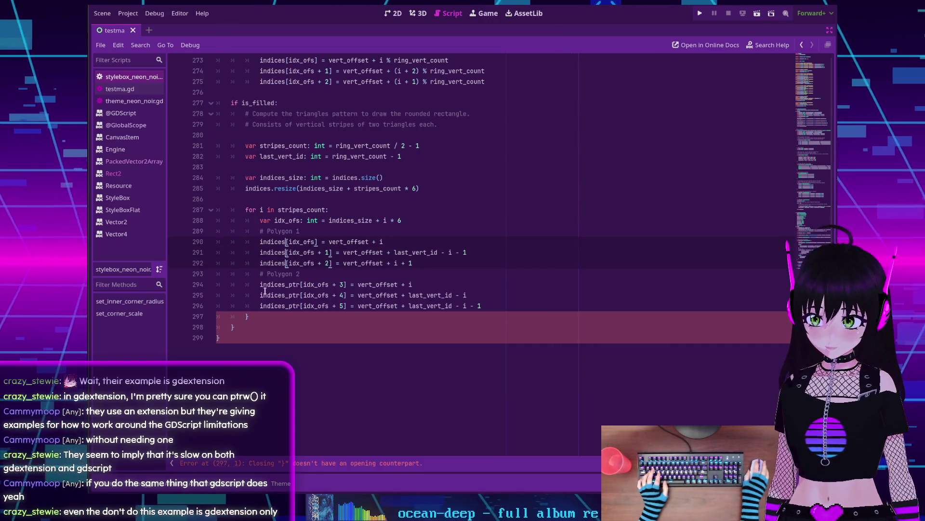
pyautogui.click(300, 284)
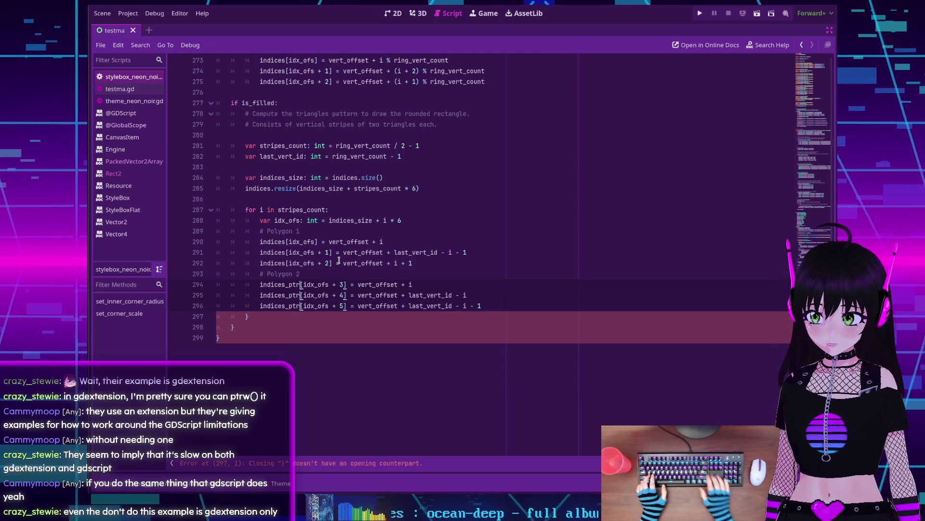
pyautogui.press('BackSpace')
pyautogui.press('BackSpace')
pyautogui.press('BackSpace')
pyautogui.click(400, 221)
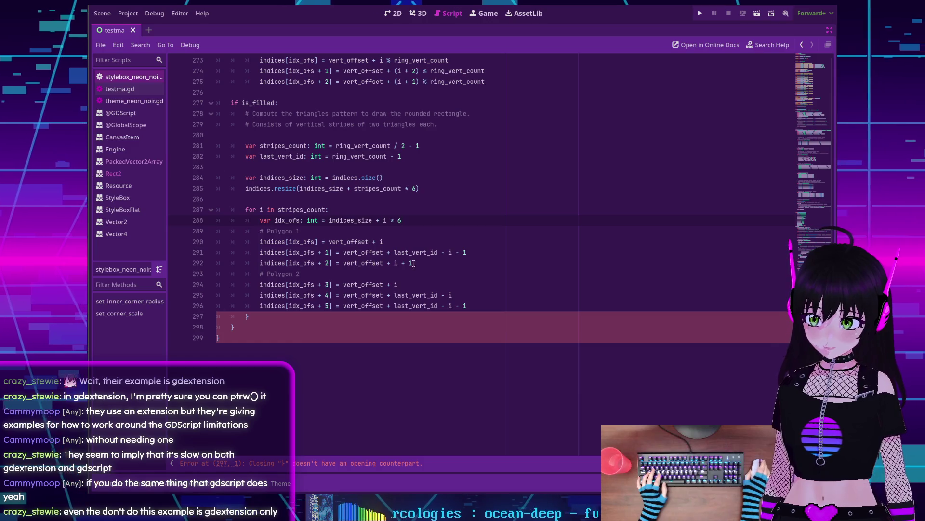
pyautogui.press('Down')
pyautogui.press('Down')
pyautogui.press('Down')
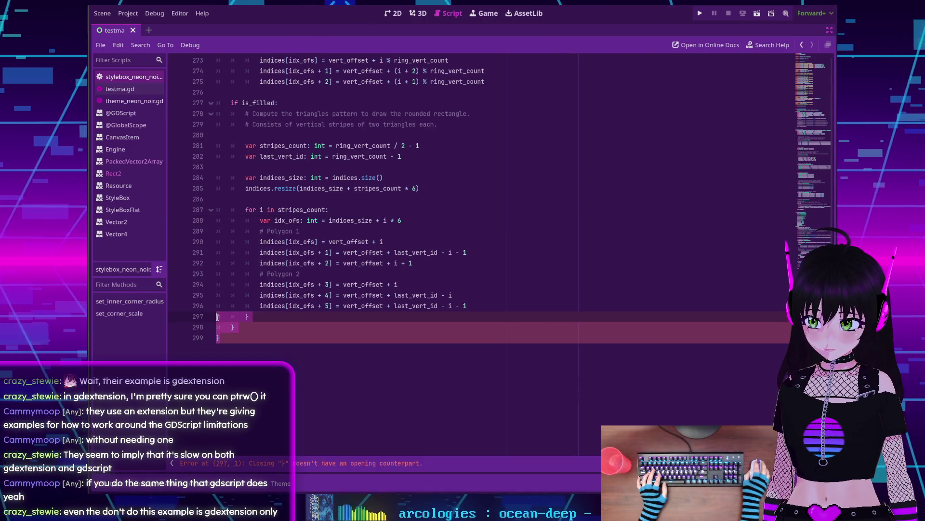
pyautogui.hotkey('ctrl', 'shift', 'End')
pyautogui.press('Delete')
pyautogui.press('Up')
pyautogui.press('Up')
pyautogui.press('Up')
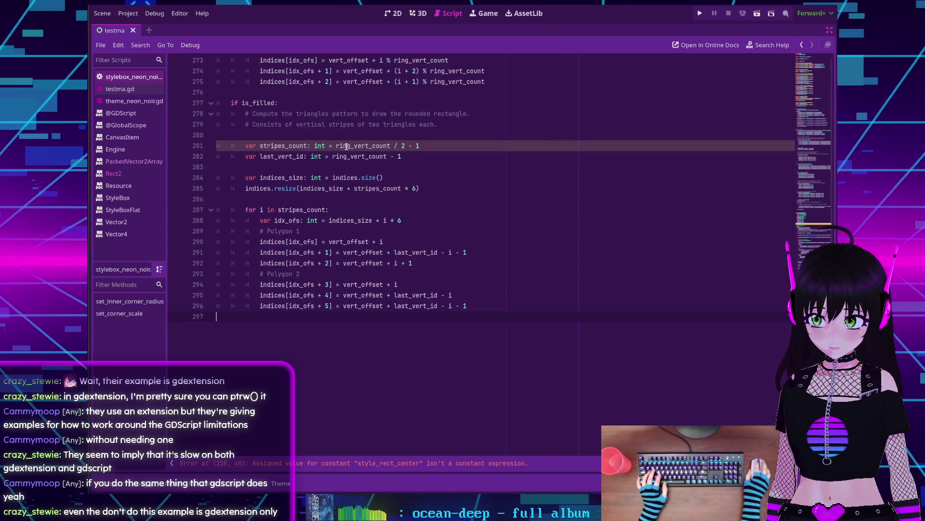
# Step: Review line 228 and expand the error list showing all 29 script errors
pyautogui.scroll(10, 410, 274)
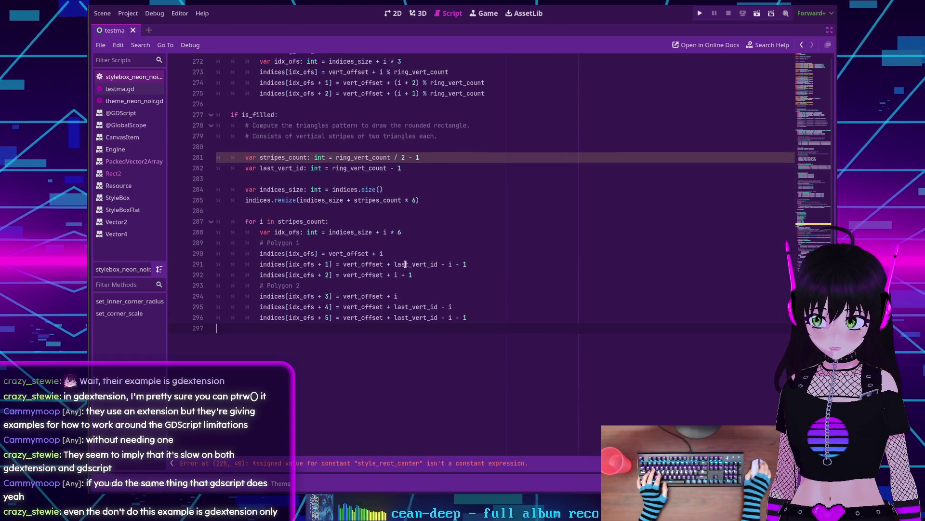
pyautogui.scroll(5, 411, 274)
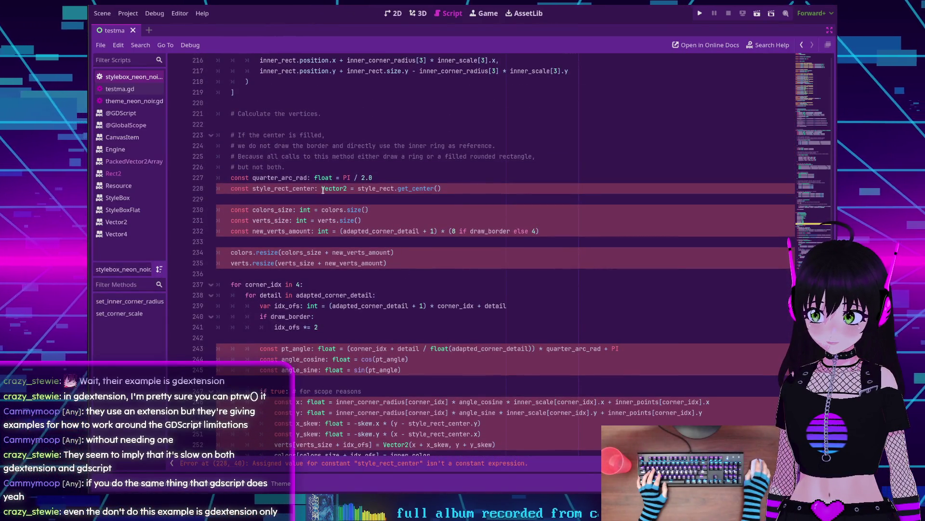
pyautogui.moveTo(335, 189)
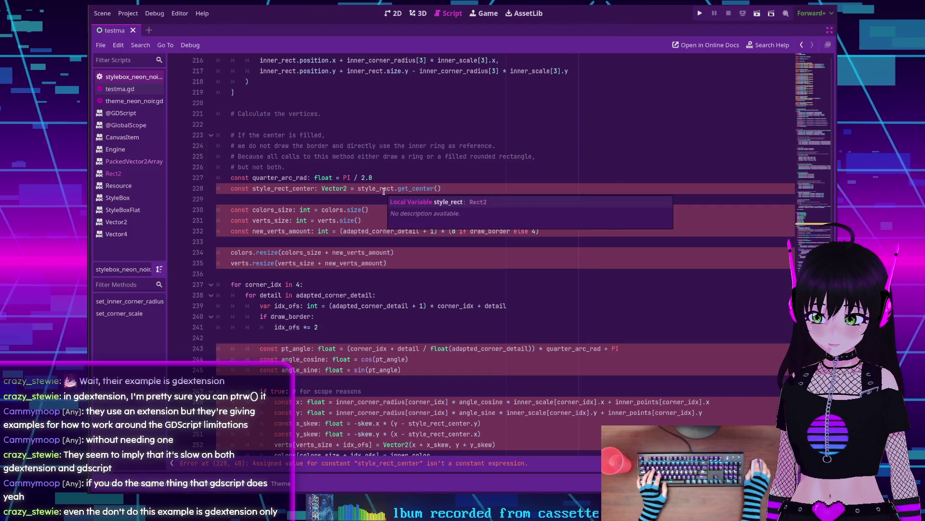
pyautogui.click(377, 189)
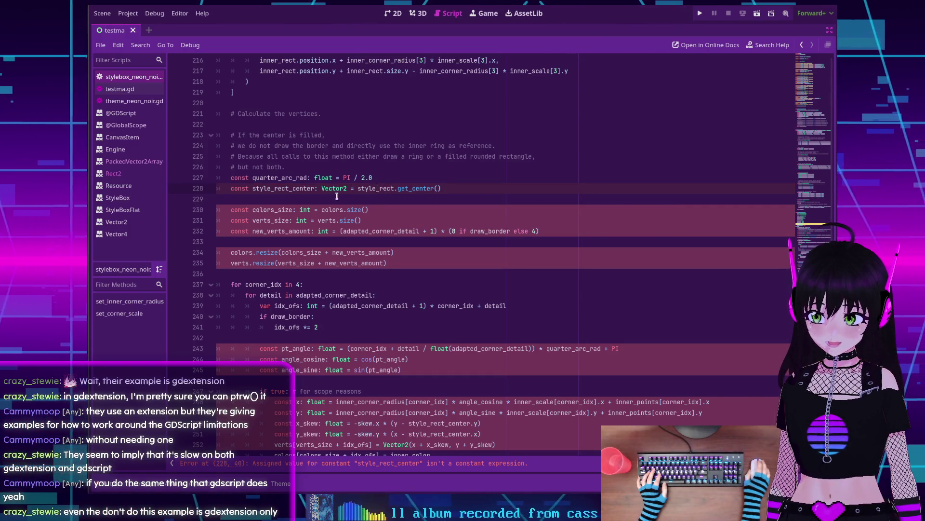
pyautogui.scroll(10, 342, 221)
pyautogui.scroll(8, 341, 221)
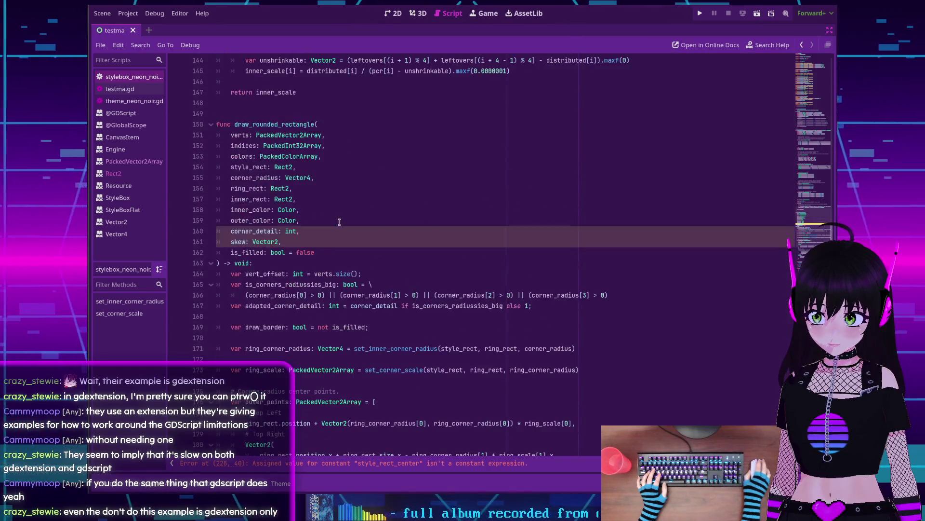
pyautogui.scroll(-6, 337, 223)
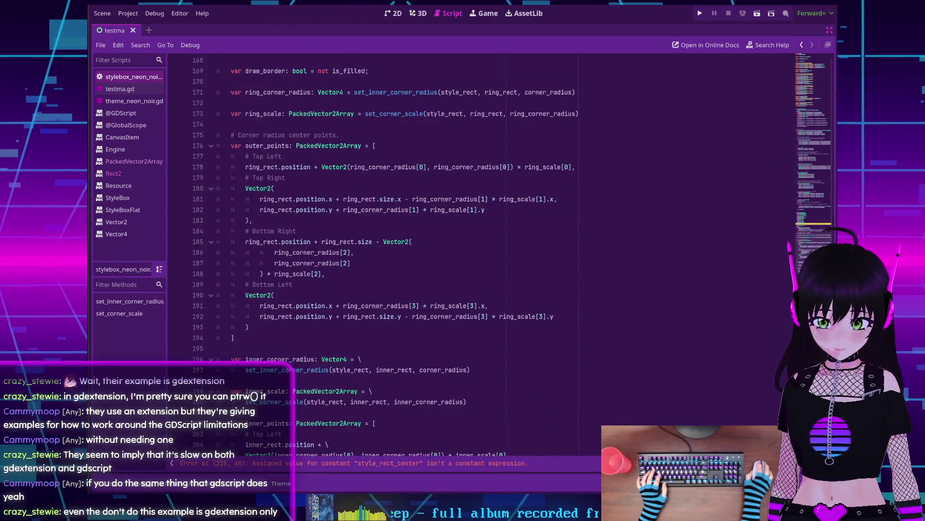
pyautogui.moveTo(244, 471); pyautogui.dragTo(243, 430)
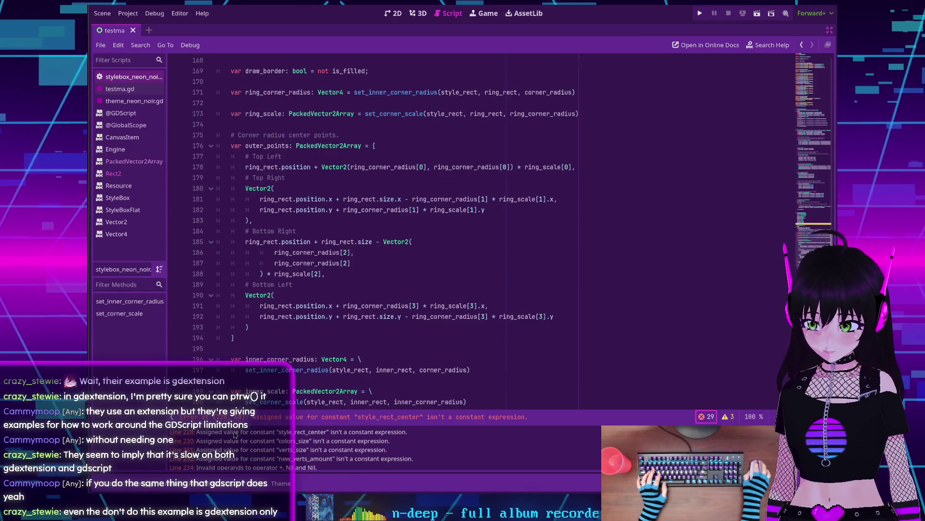
# Step: Jump to the style_rect_center error on line 228 and check the Rect2 get_center docs
pyautogui.click(211, 432)
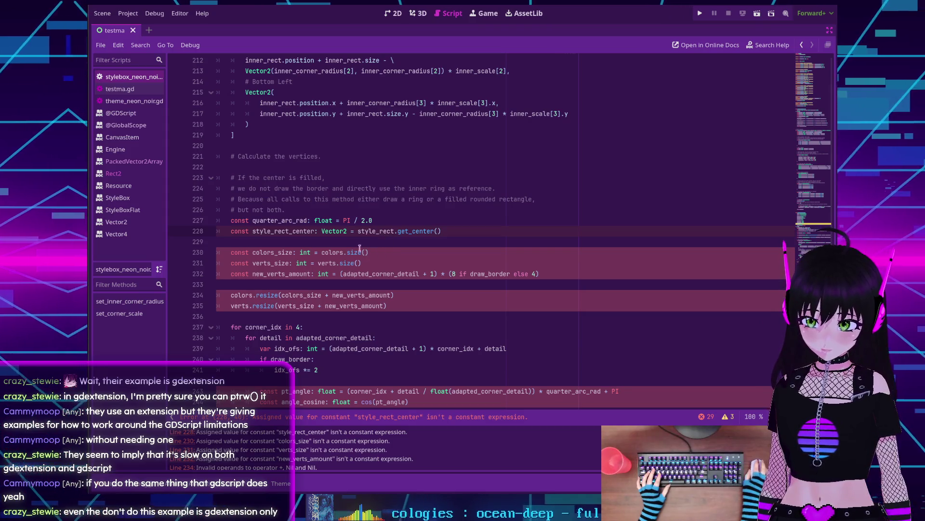
pyautogui.keyDown('ctrl'); pyautogui.click(419, 232); pyautogui.keyUp('ctrl')
pyautogui.hotkey('alt', 'Left')
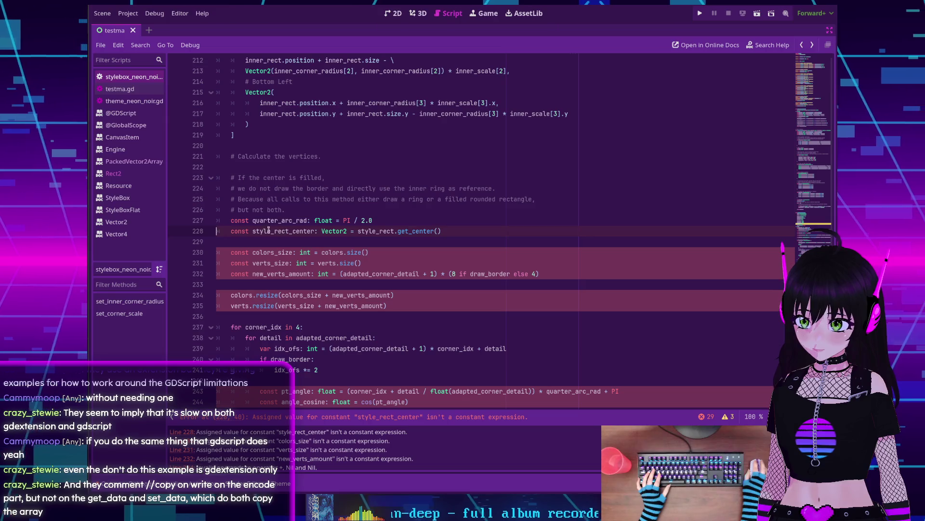
# Step: Copy style_rect_center and search for it in style_box_flat.cpp on GitHub
pyautogui.doubleClick(274, 233)
pyautogui.hotkey('ctrl', 'c')
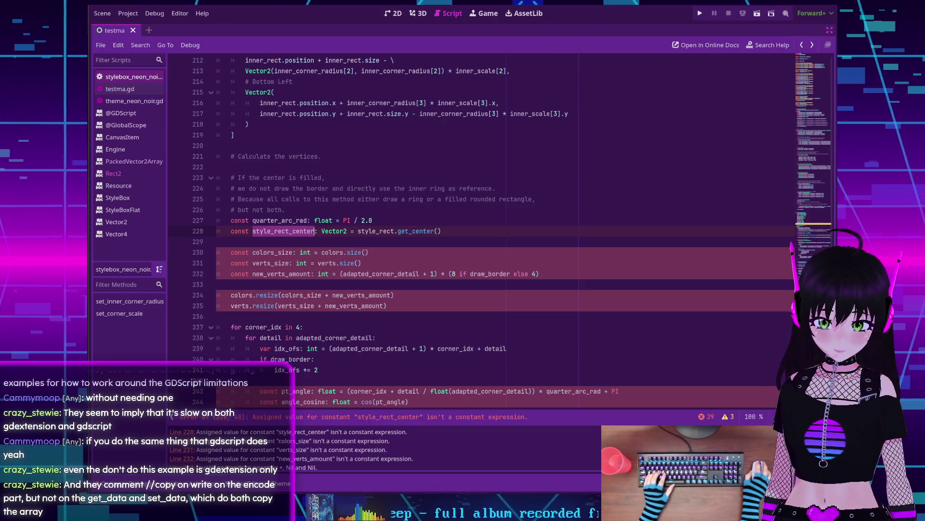
pyautogui.hotkey('alt', 'Tab')
pyautogui.hotkey('ctrl', 'f')
pyautogui.hotkey('ctrl', 'v')
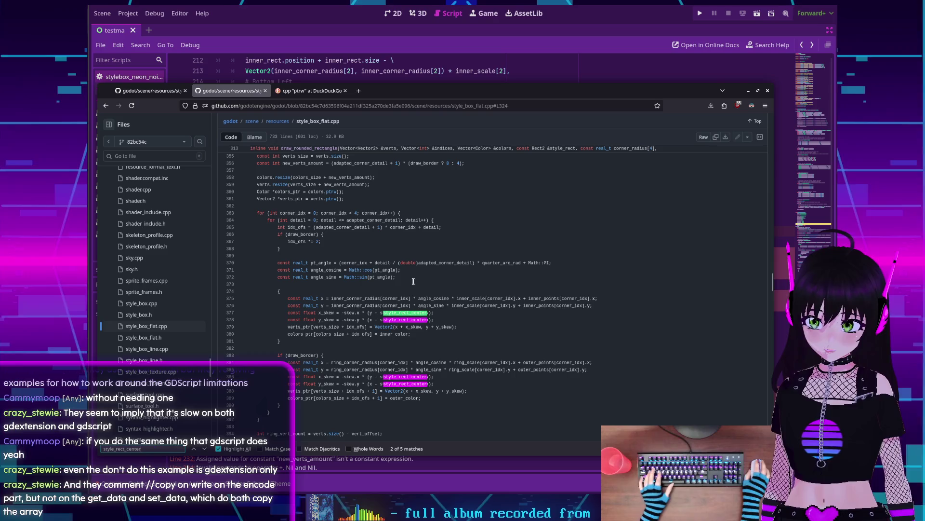
# Step: Step through the style_rect_center matches to its declaration at line 352
pyautogui.click(194, 449)
pyautogui.click(195, 449)
pyautogui.click(195, 449)
pyautogui.click(195, 449)
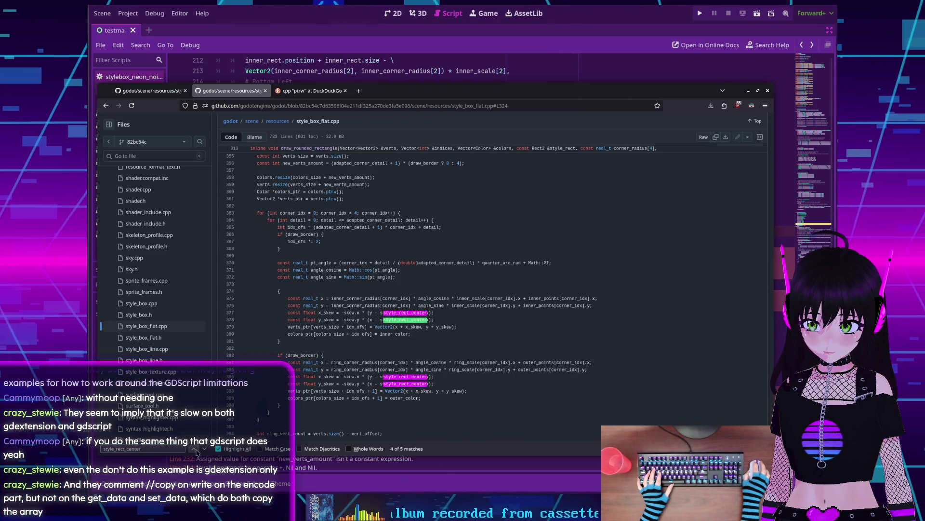
pyautogui.click(195, 449)
pyautogui.click(195, 449)
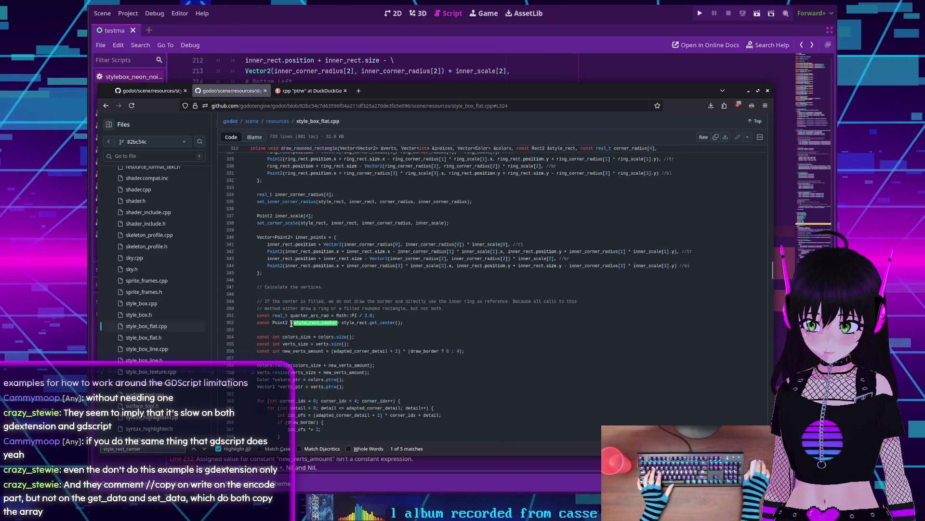
pyautogui.scroll(-2, 280, 324)
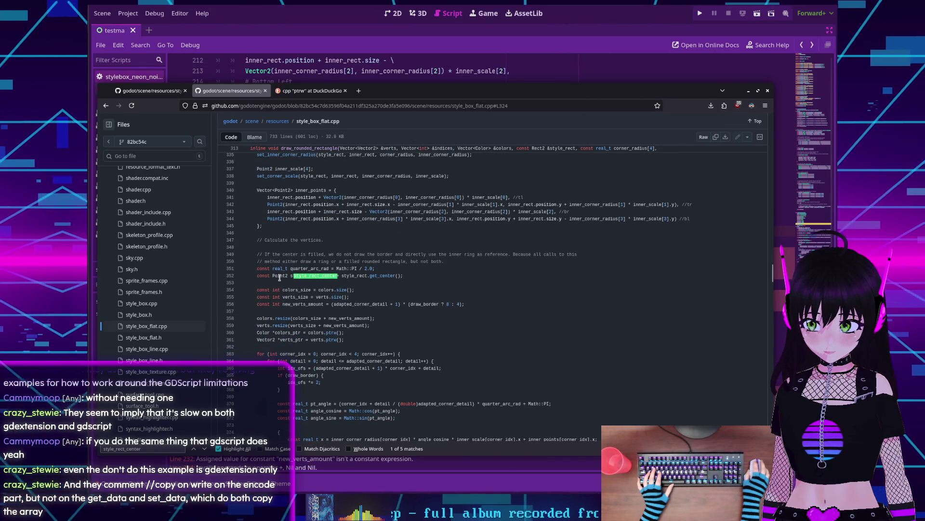
# Step: Close the page search and return to the Godot script
pyautogui.click(361, 280)
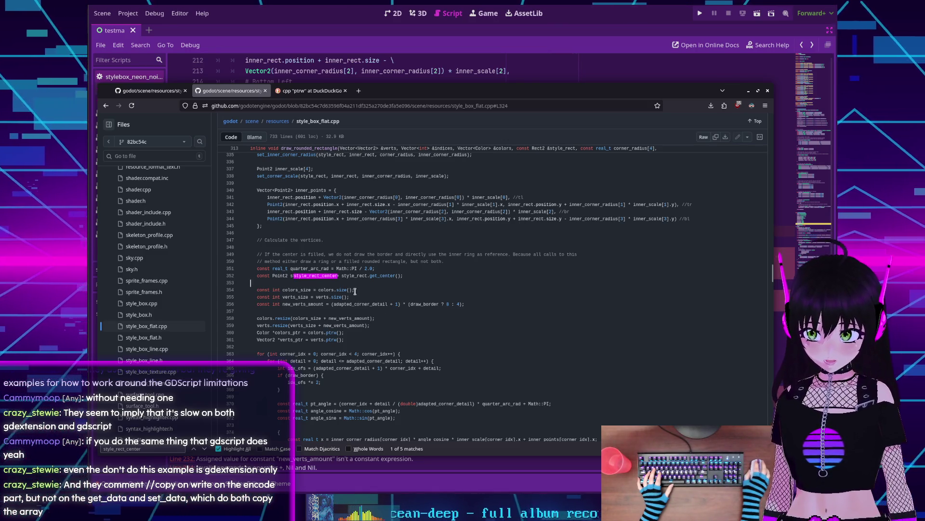
pyautogui.press('Escape')
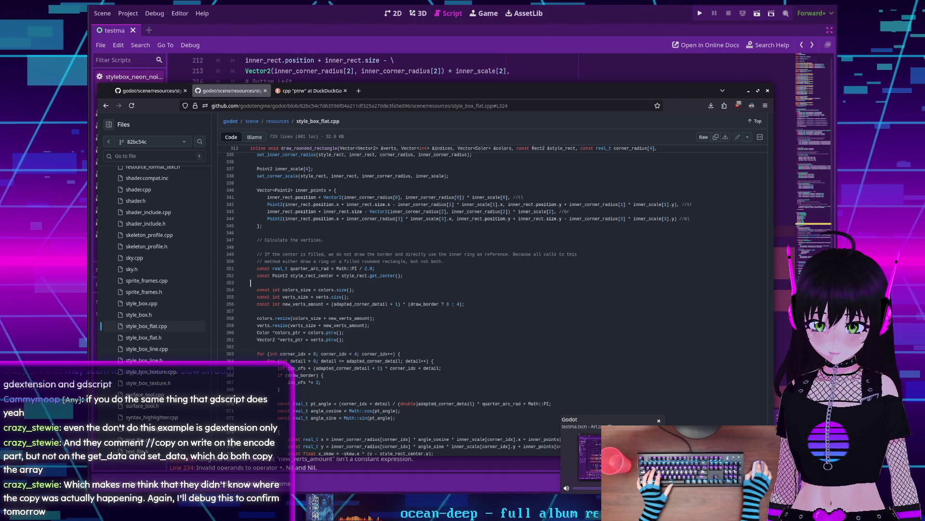
pyautogui.hotkey('alt', 'Tab')
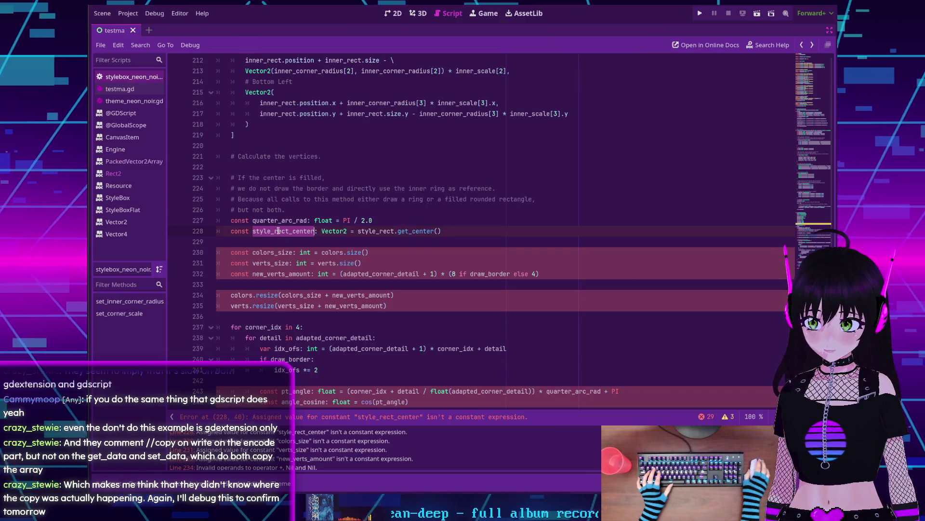
# Step: Select style_rect on line 228 and look over the surrounding vertex code
pyautogui.doubleClick(380, 231)
pyautogui.scroll(-9, 385, 234)
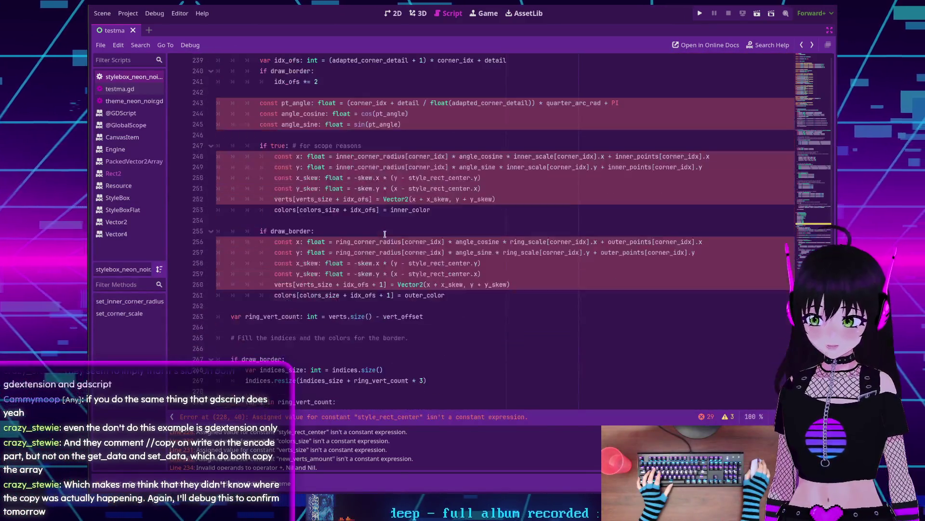
pyautogui.scroll(-2, 385, 234)
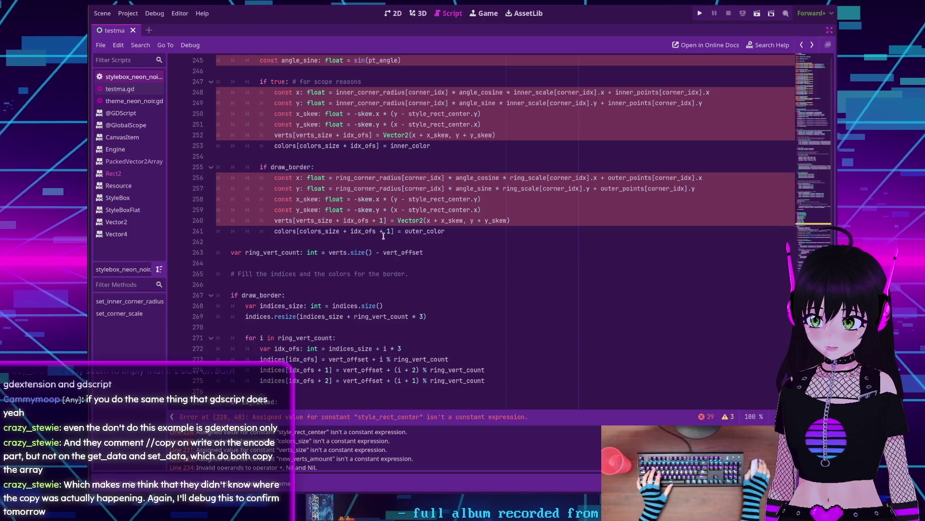
pyautogui.scroll(2, 384, 236)
pyautogui.scroll(1, 379, 236)
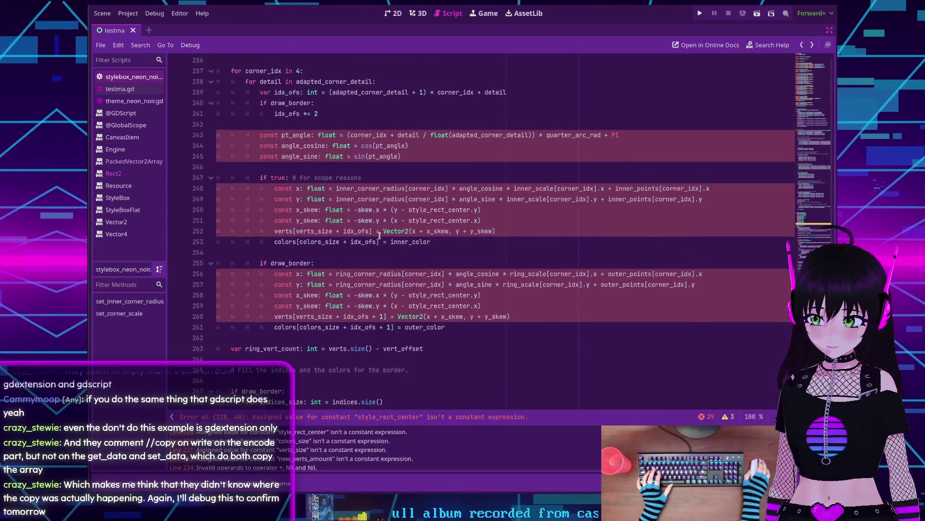
pyautogui.scroll(5, 379, 235)
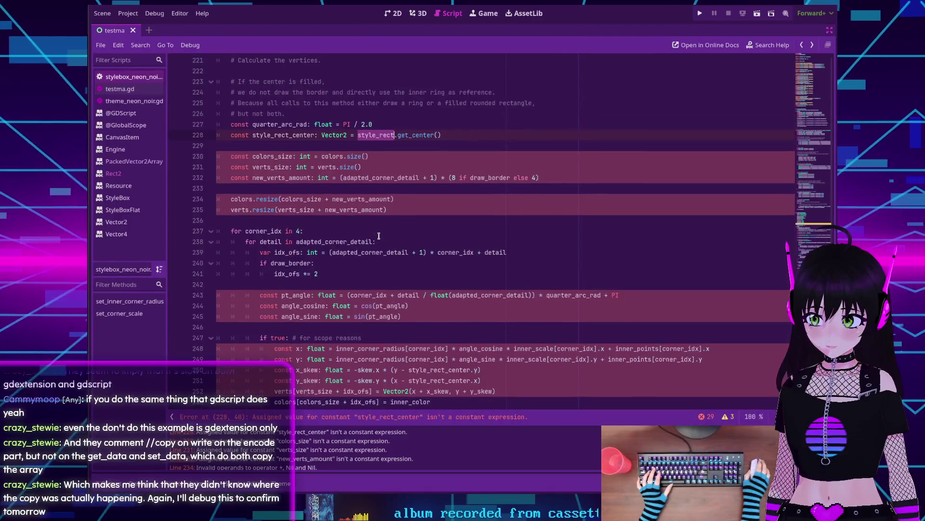
pyautogui.scroll(1, 383, 172)
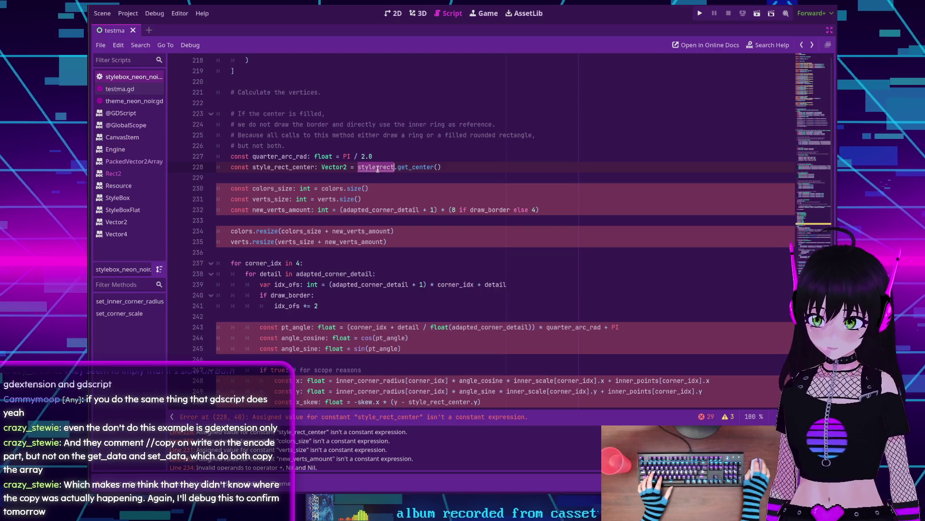
# Step: Search the script for style_rect and step through each match
pyautogui.hotkey('ctrl', 'f')
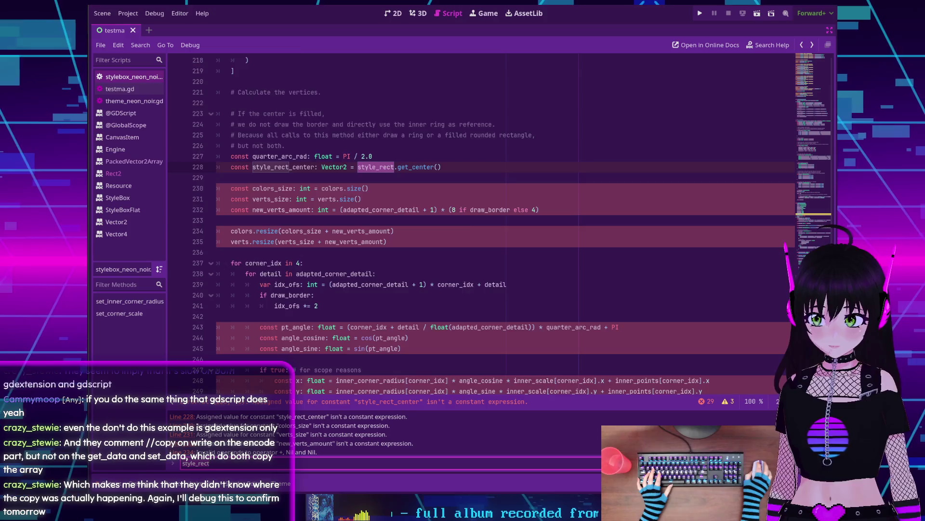
pyautogui.press('Return')
pyautogui.press('Return')
pyautogui.press('Return')
pyautogui.press('Return')
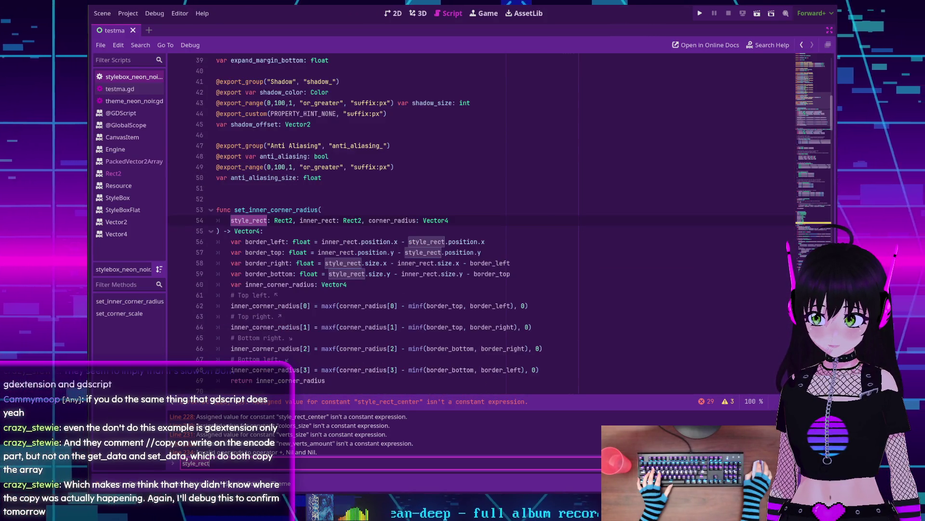
pyautogui.scroll(-13, 453, 235)
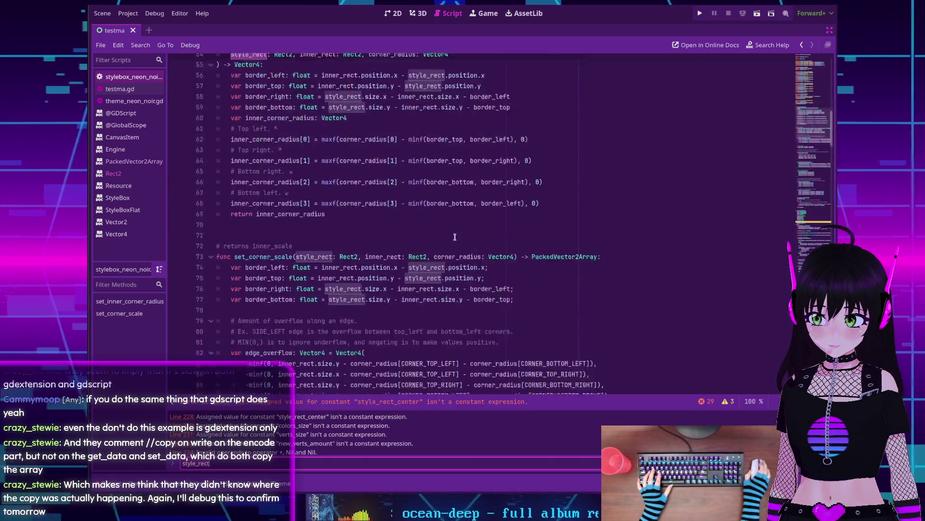
pyautogui.scroll(-20, 453, 235)
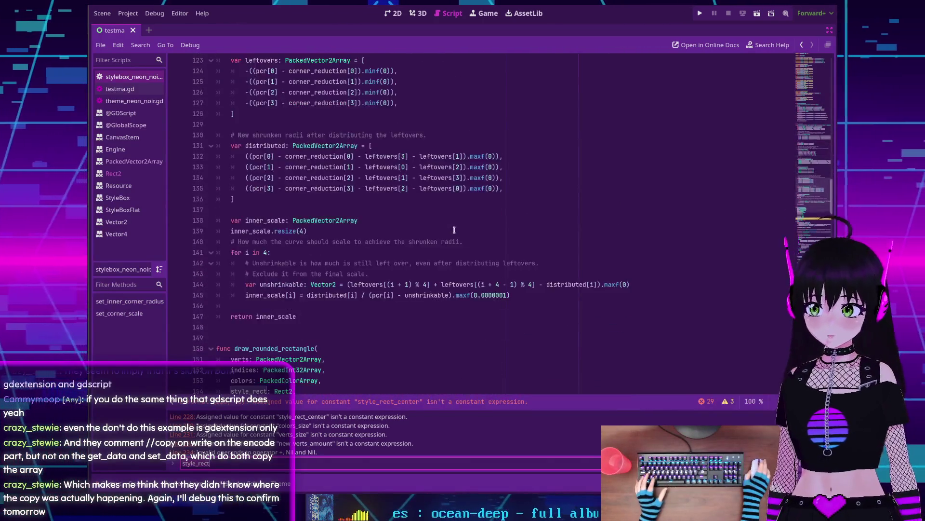
pyautogui.scroll(-20, 450, 225)
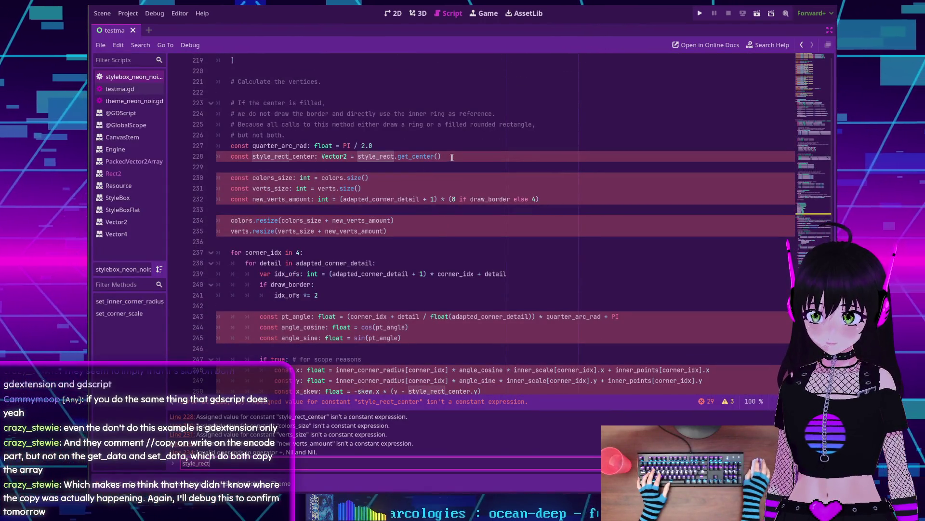
pyautogui.click(439, 157)
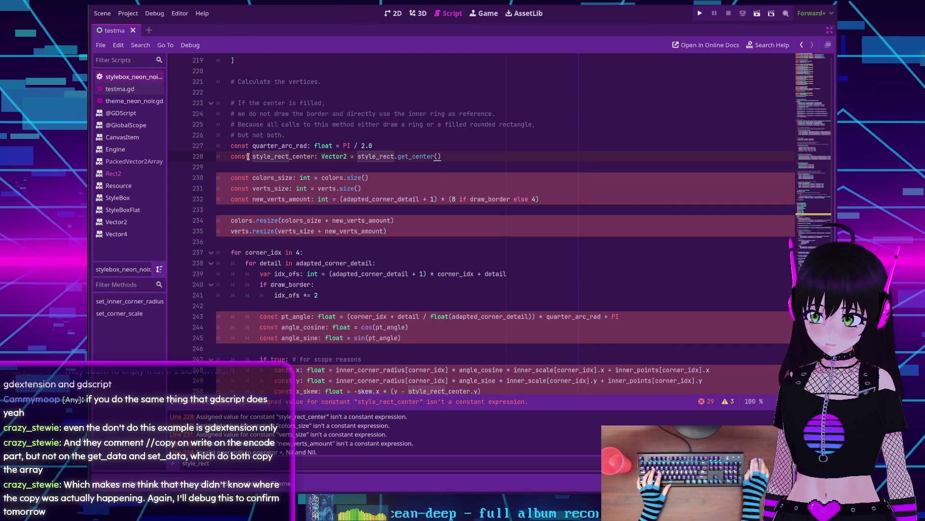
pyautogui.click(385, 144)
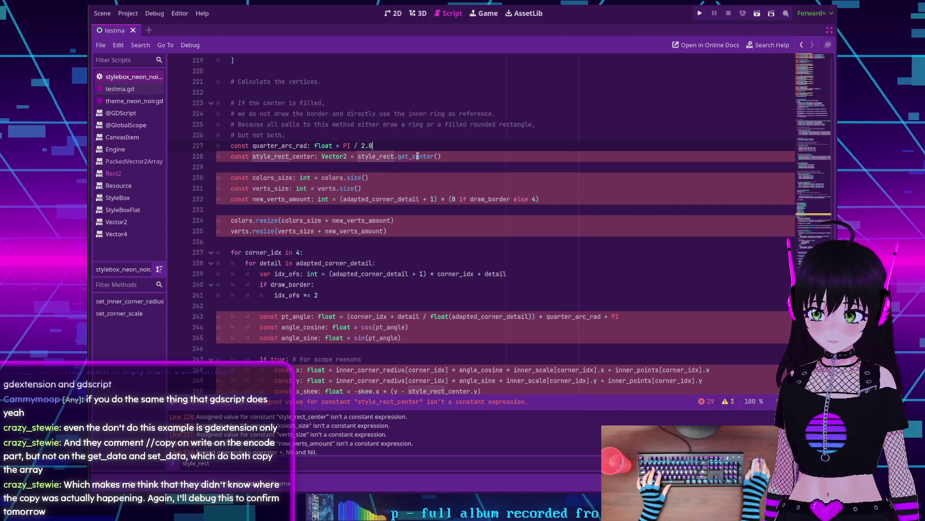
pyautogui.moveTo(417, 155)
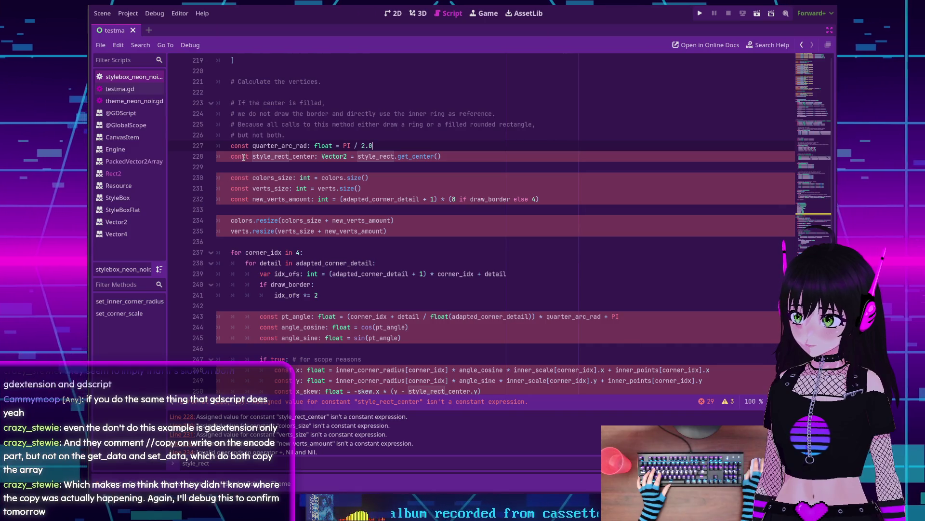
pyautogui.click(267, 167)
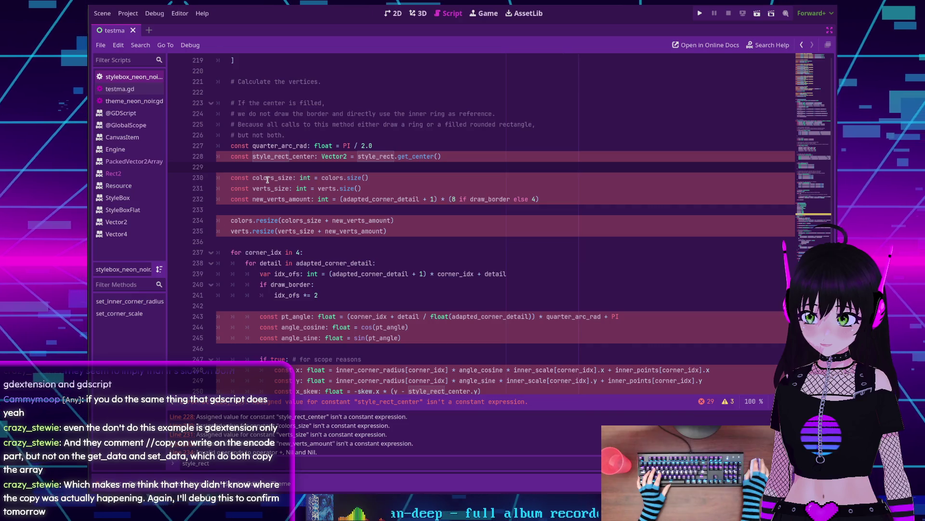
pyautogui.scroll(8, 268, 179)
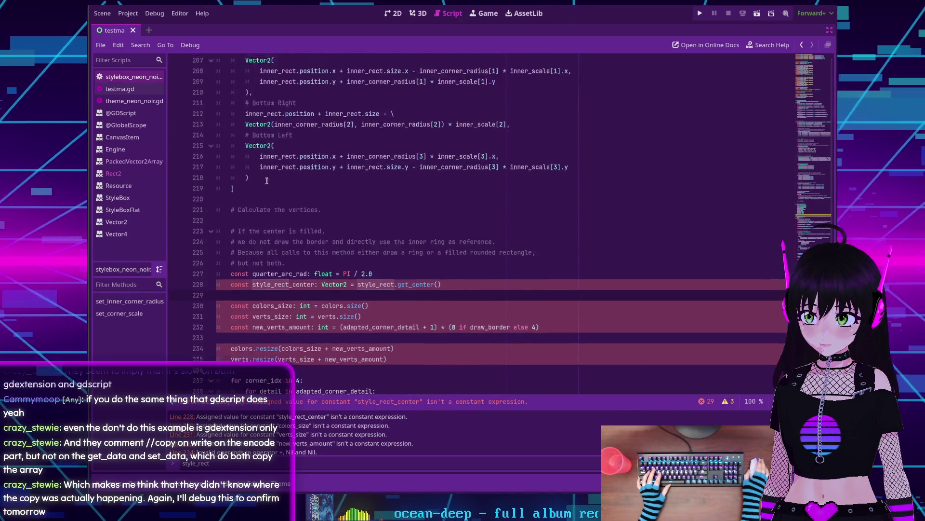
pyautogui.scroll(-6, 267, 180)
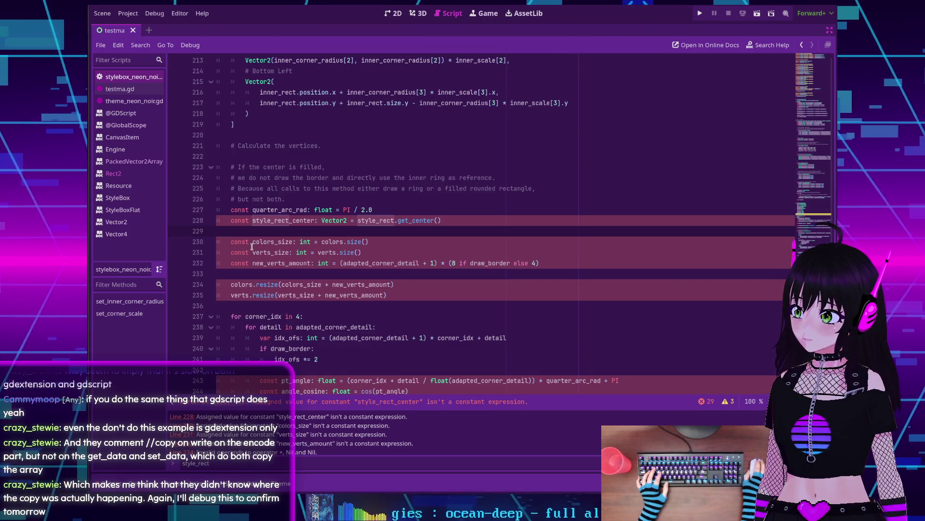
pyautogui.scroll(-1, 247, 217)
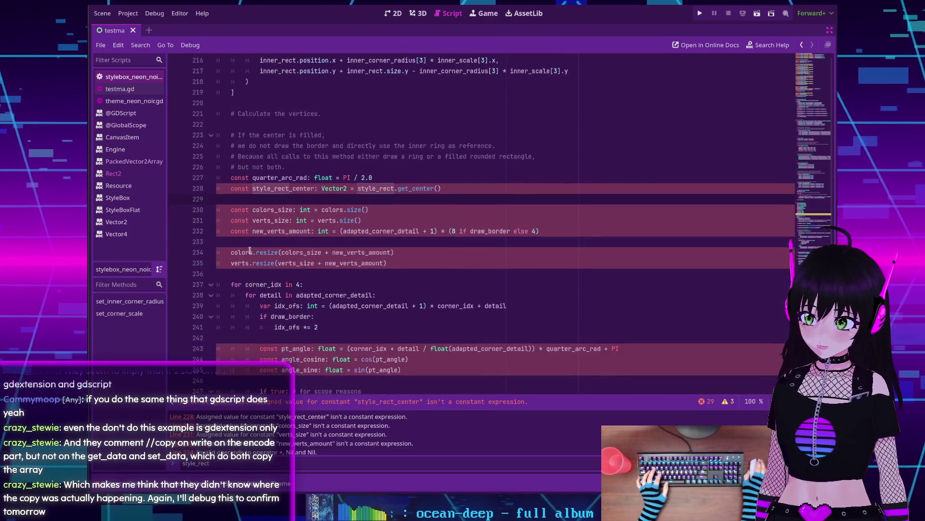
pyautogui.doubleClick(241, 189)
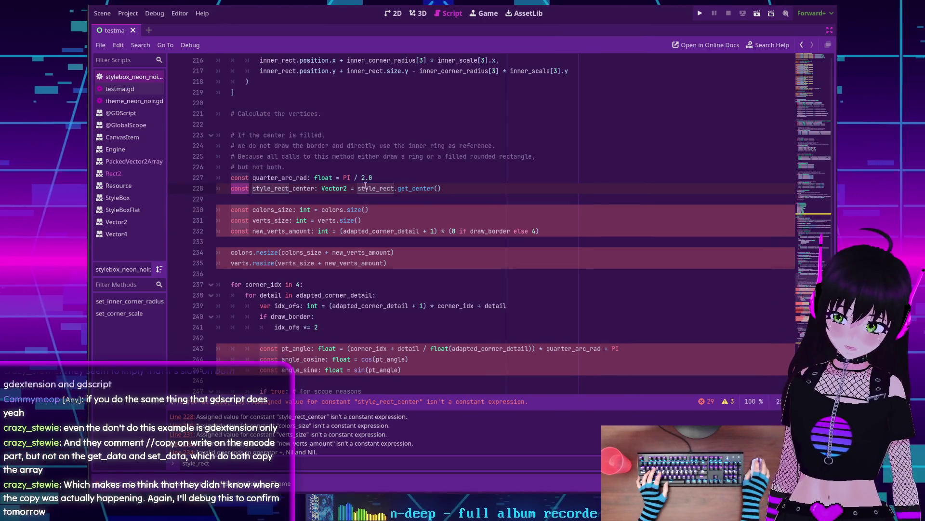
pyautogui.moveTo(373, 190)
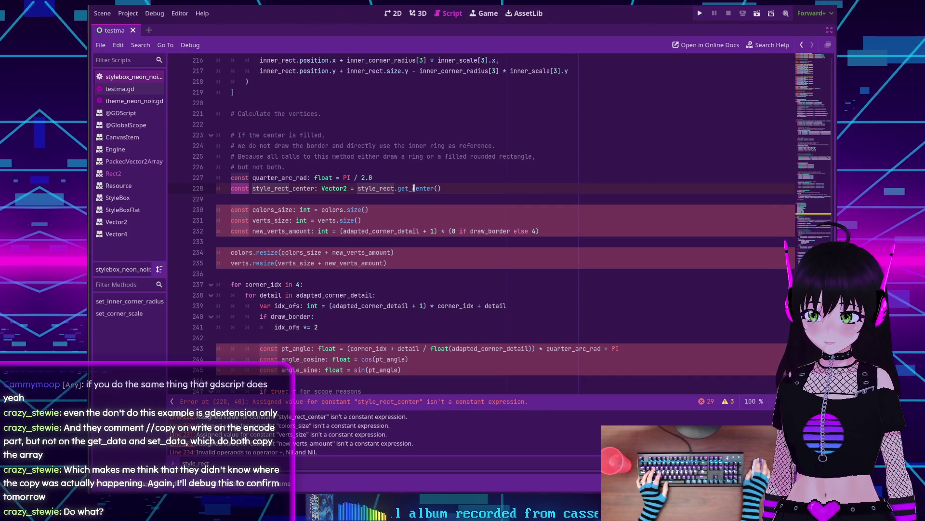
pyautogui.moveTo(413, 188)
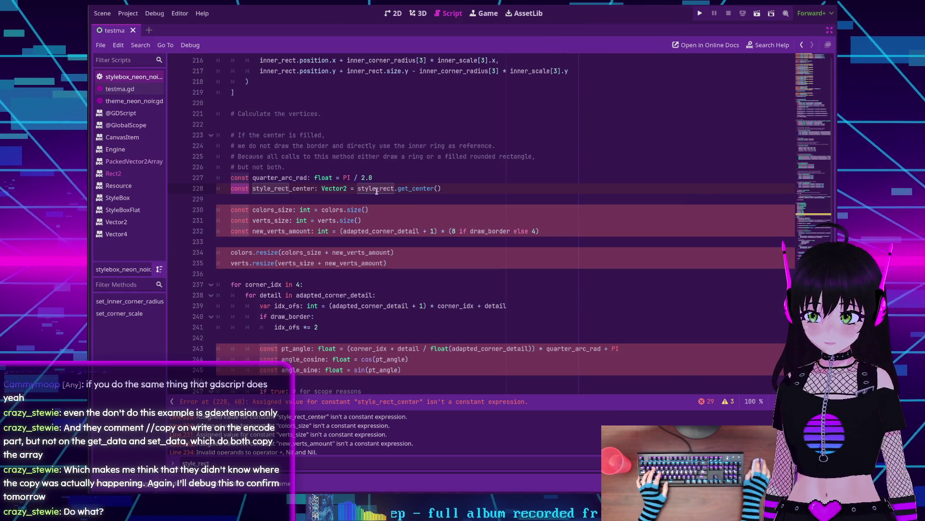
pyautogui.scroll(3, 378, 191)
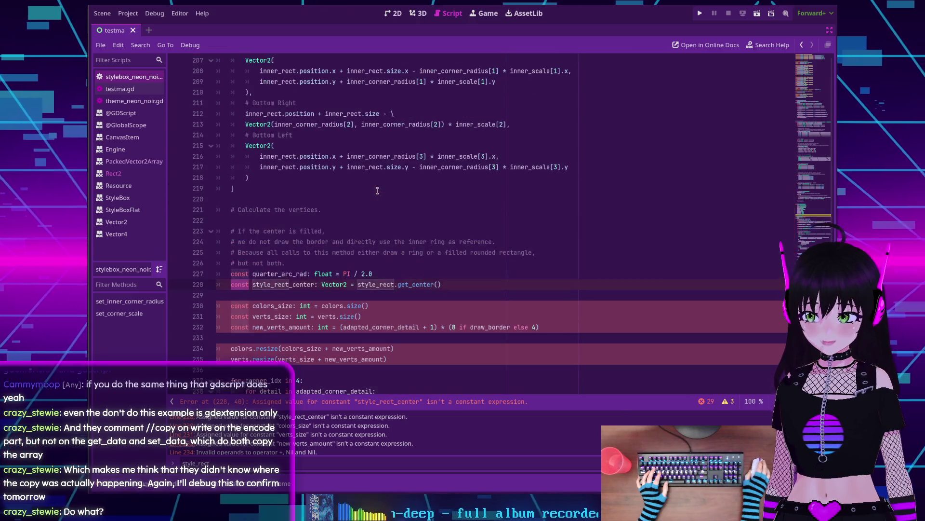
pyautogui.scroll(11, 379, 191)
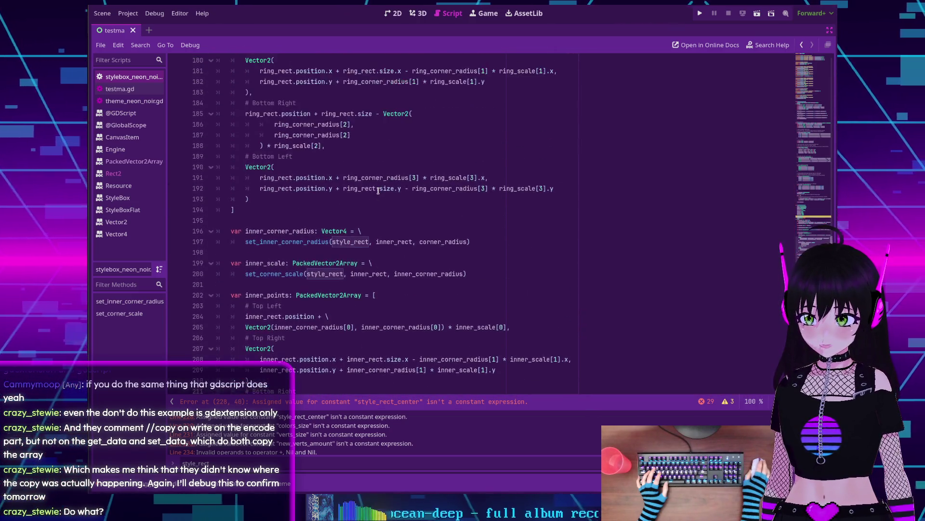
pyautogui.scroll(3, 378, 189)
pyautogui.scroll(5, 379, 190)
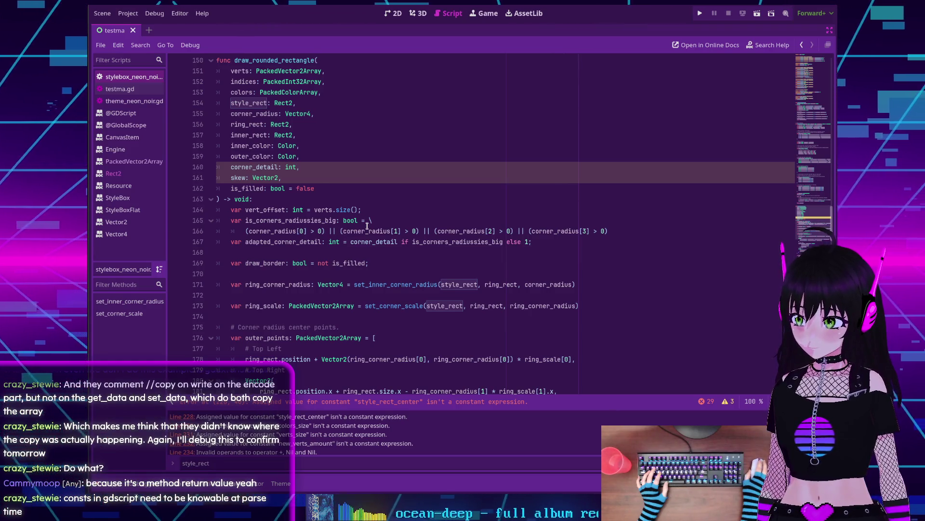
pyautogui.scroll(-8, 367, 225)
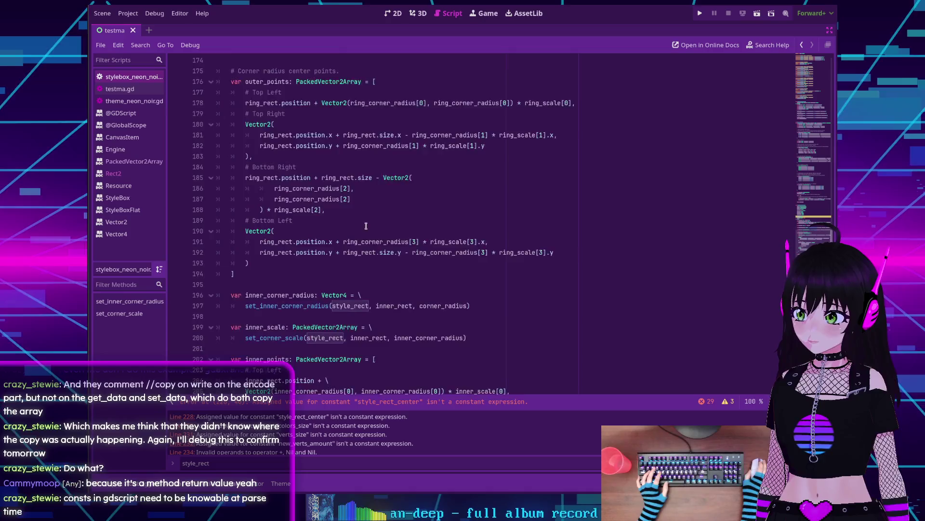
pyautogui.scroll(-14, 366, 225)
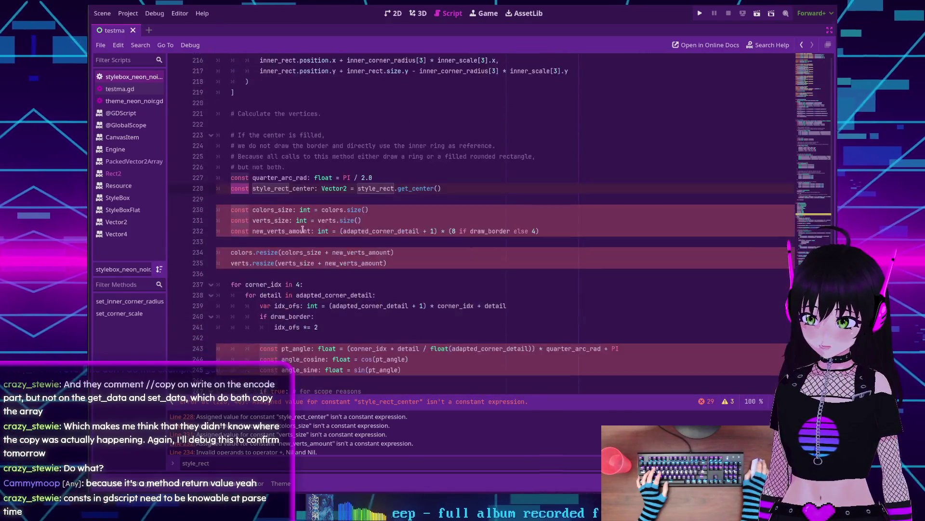
pyautogui.scroll(-2, 303, 229)
pyautogui.scroll(2, 270, 198)
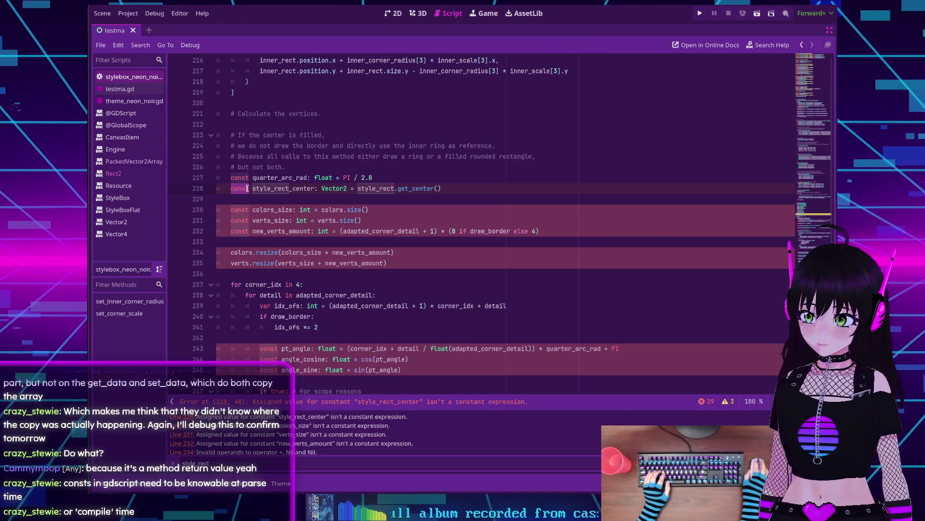
# Step: Replace const with var on the declarations on lines 230–232
pyautogui.write('var')
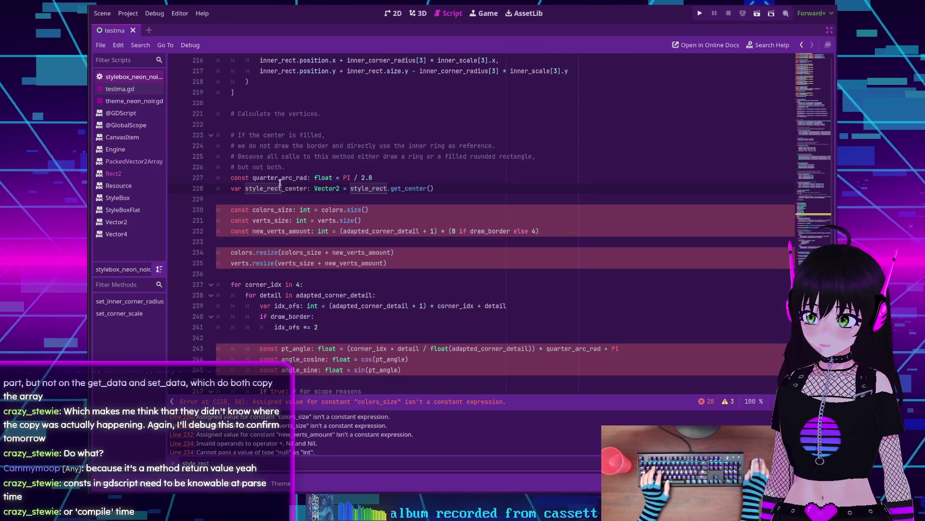
pyautogui.doubleClick(239, 209)
pyautogui.write('var')
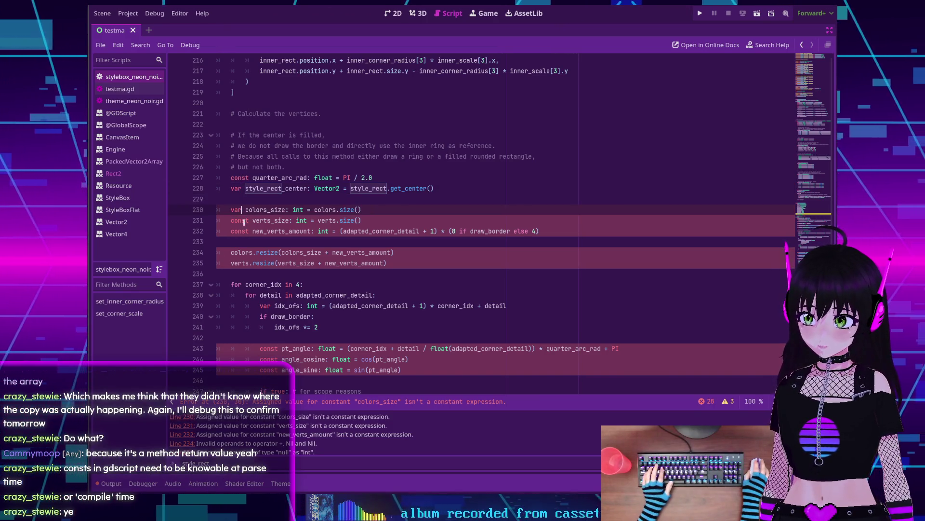
pyautogui.doubleClick(240, 220)
pyautogui.write('var')
pyautogui.doubleClick(238, 231)
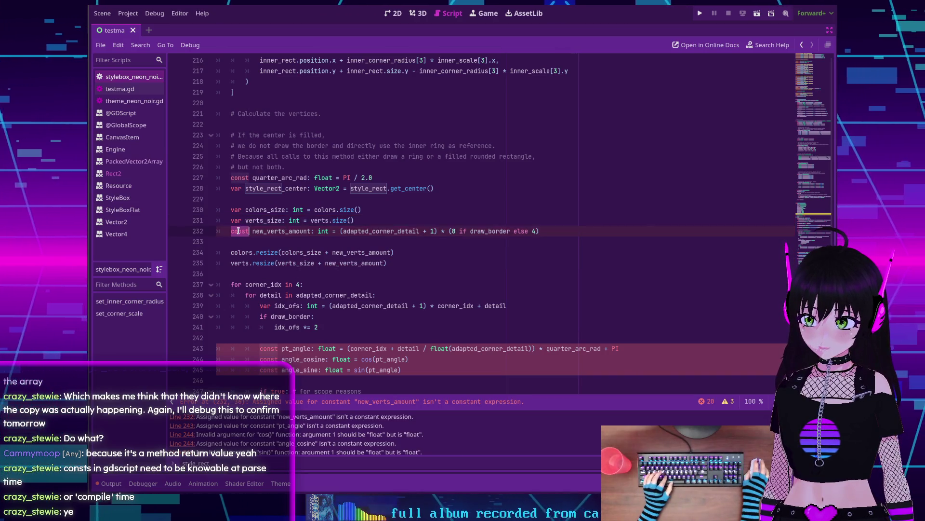
pyautogui.write('var')
# Step: Change const to var on lines 243–245 and on lines 248–251
pyautogui.scroll(-2, 240, 229)
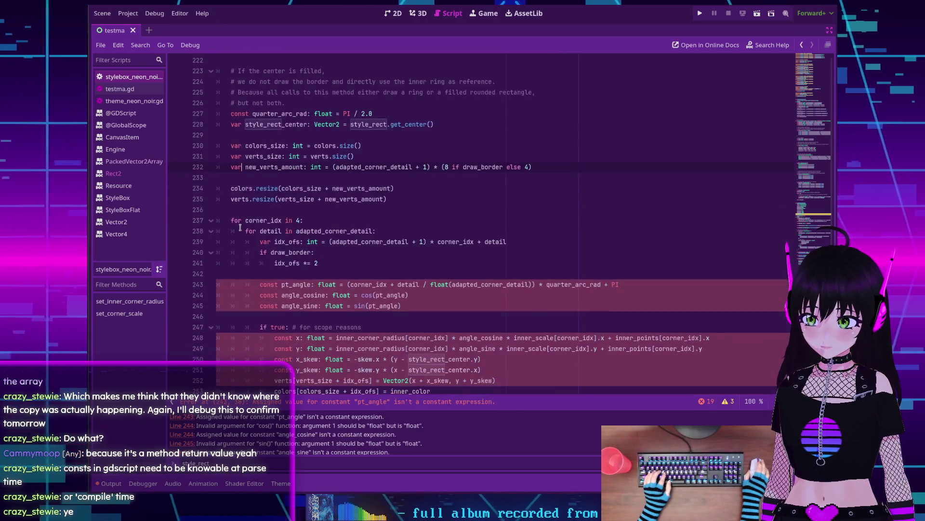
pyautogui.doubleClick(263, 282)
pyautogui.write('var')
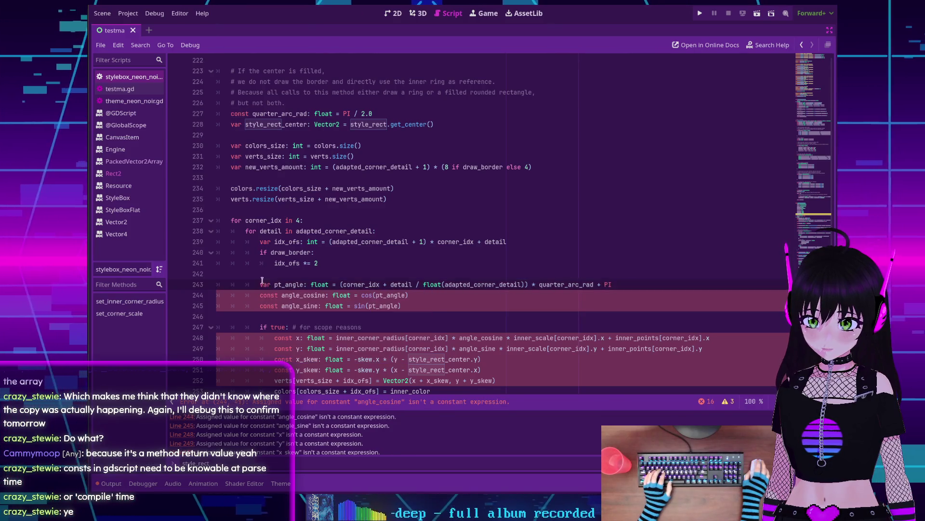
pyautogui.scroll(-1, 263, 281)
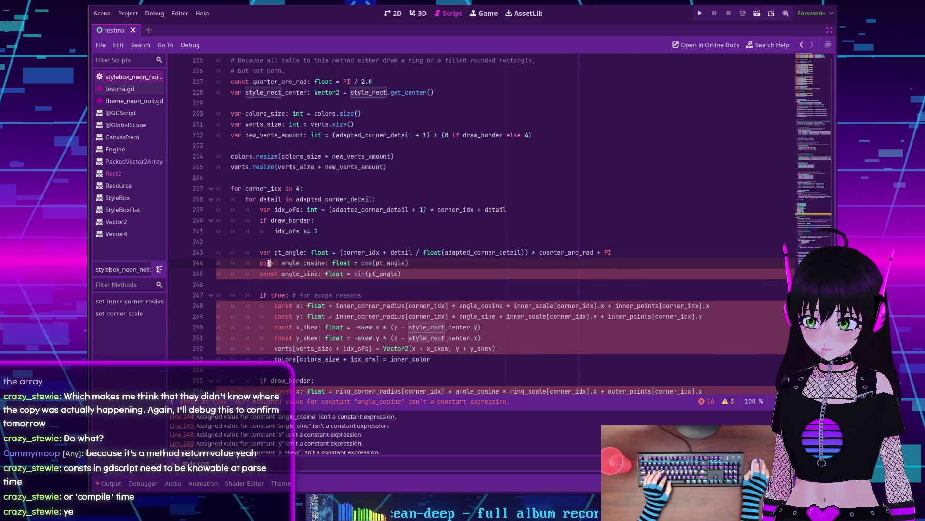
pyautogui.doubleClick(269, 262)
pyautogui.write('var')
pyautogui.doubleClick(269, 273)
pyautogui.write('var')
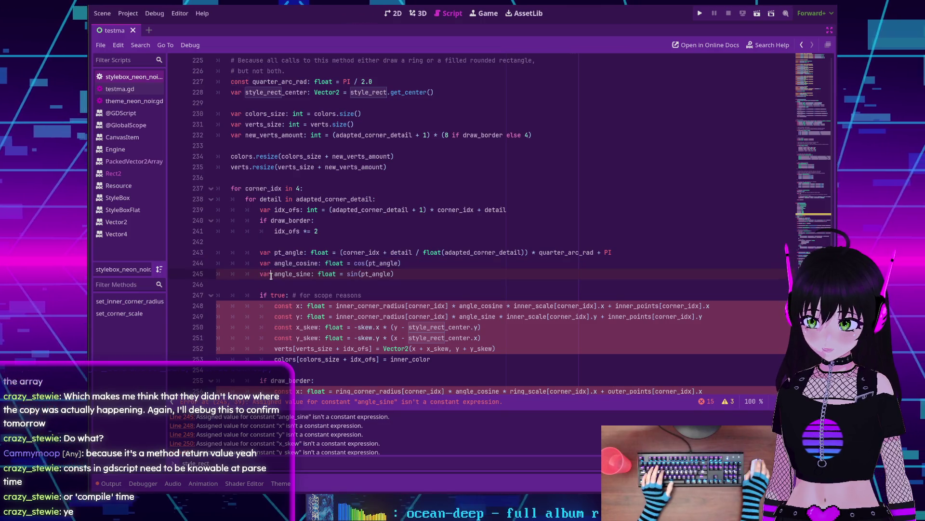
pyautogui.scroll(-2, 271, 276)
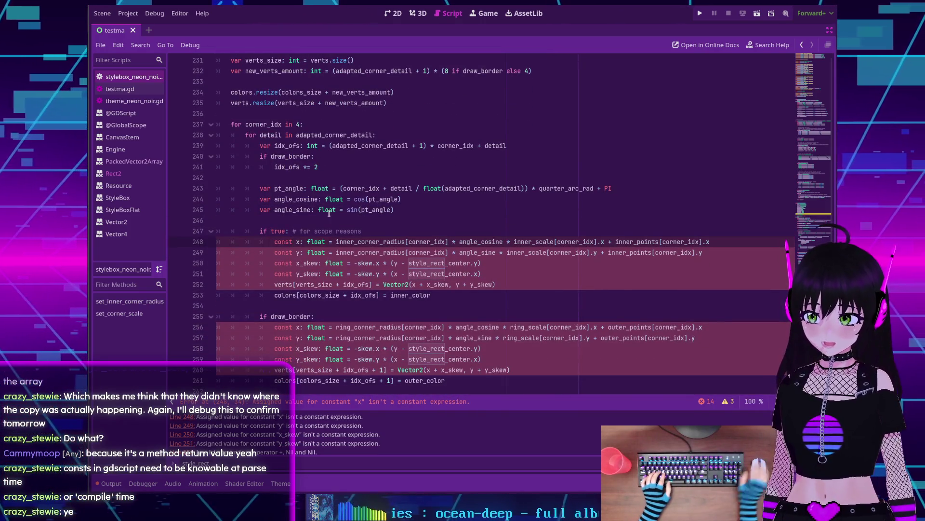
pyautogui.moveTo(329, 213)
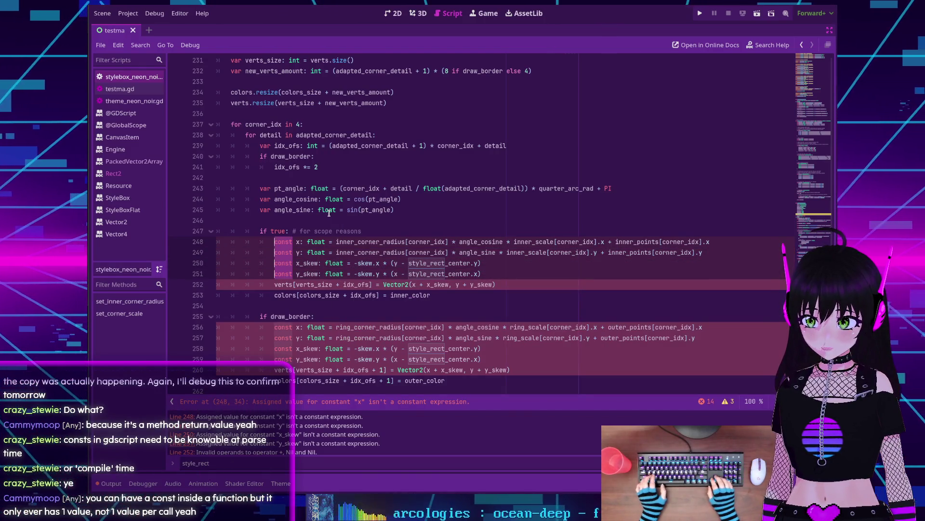
pyautogui.press('BackSpace')
pyautogui.press('BackSpace')
pyautogui.press('BackSpace')
pyautogui.write('var')
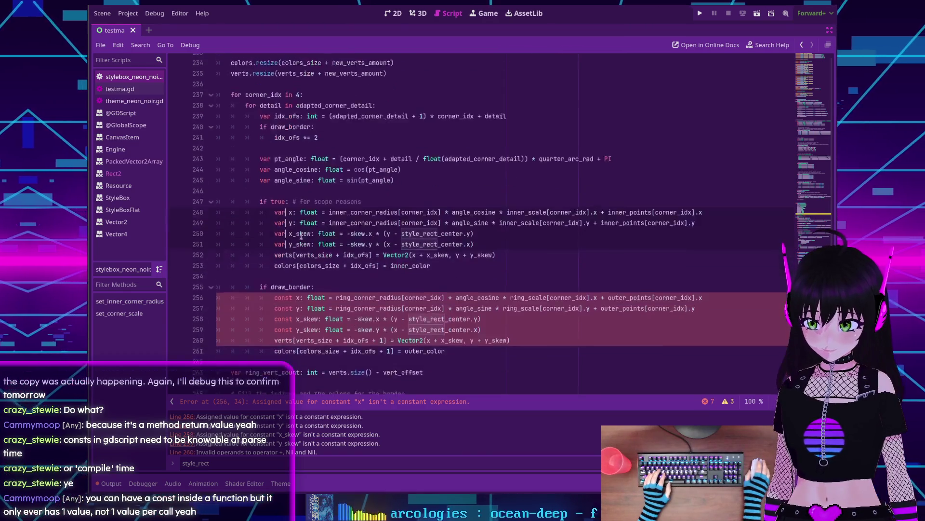
# Step: Multi-select the const keywords on lines 256–259 and replace them all with var
pyautogui.scroll(-2, 329, 213)
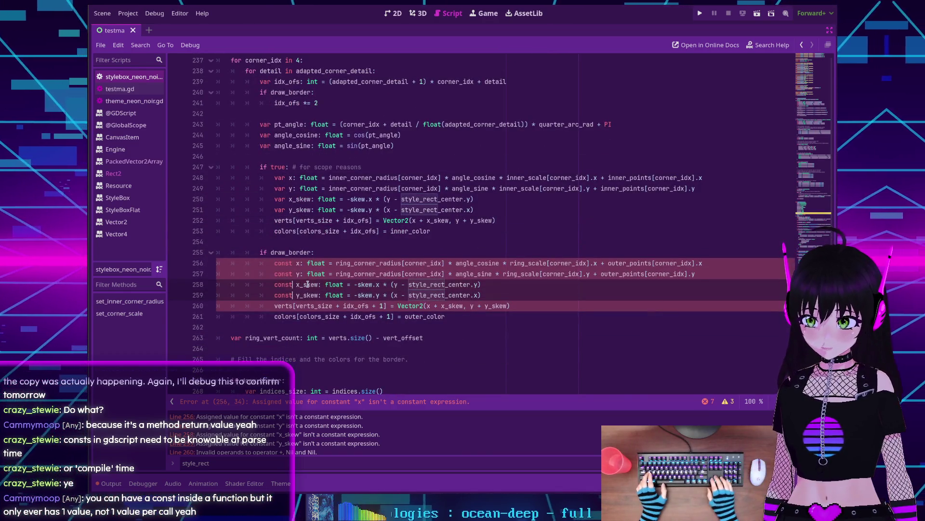
pyautogui.hotkey('shift', 'alt', 'Up')
pyautogui.hotkey('shift', 'alt', 'Up')
pyautogui.hotkey('shift', 'alt', 'Up')
pyautogui.hotkey('ctrl', 'shift', 'Right')
pyautogui.write('var')
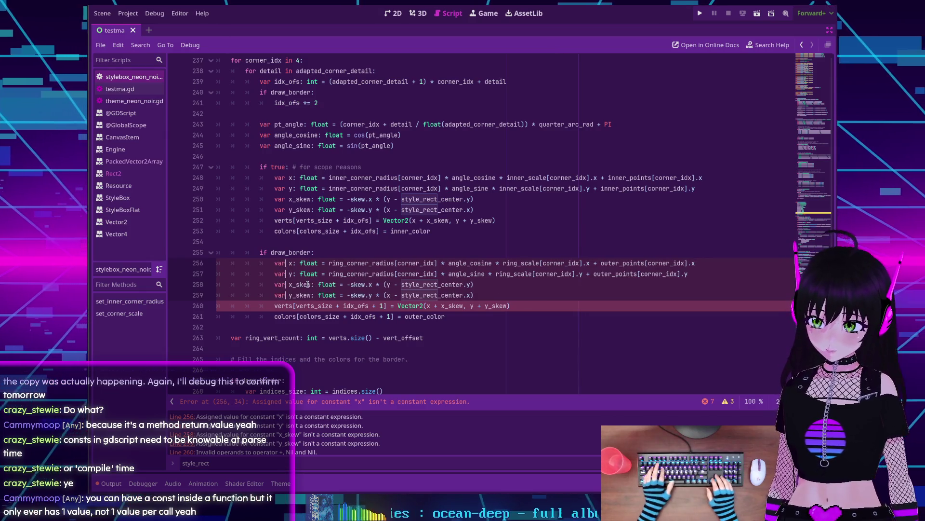
pyautogui.scroll(-10, 337, 252)
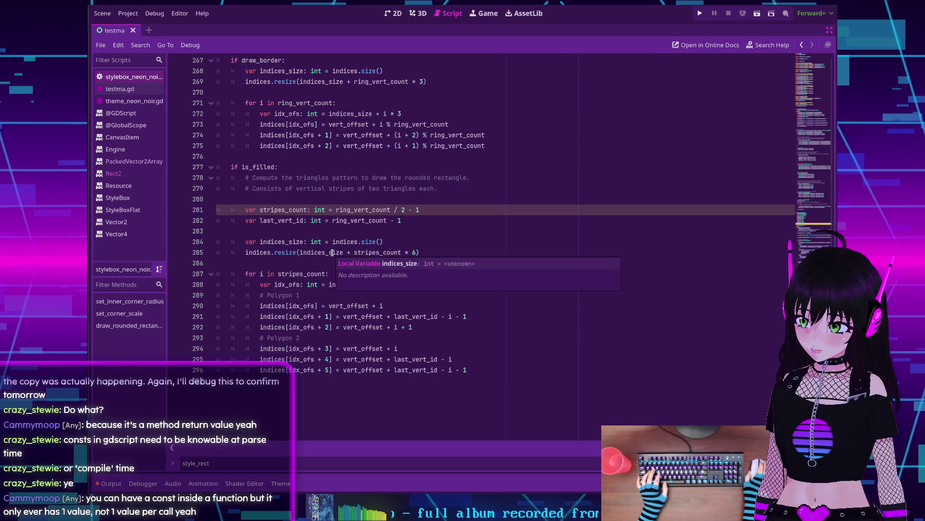
pyautogui.moveTo(332, 253)
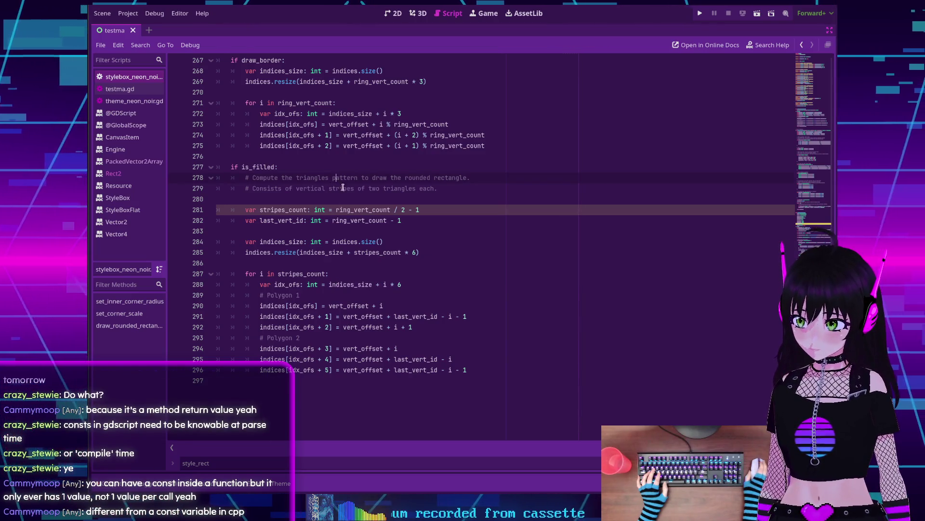
pyautogui.scroll(4, 348, 217)
pyautogui.scroll(14, 348, 217)
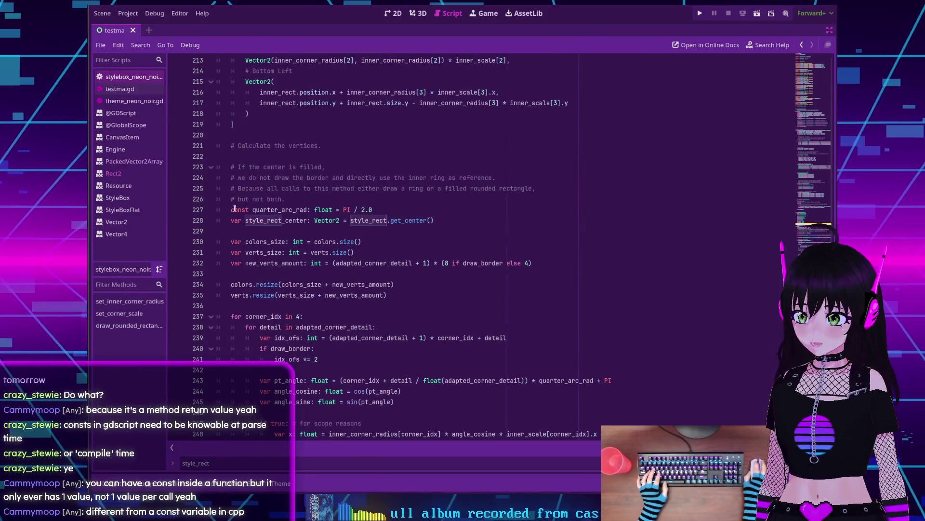
pyautogui.doubleClick(235, 209)
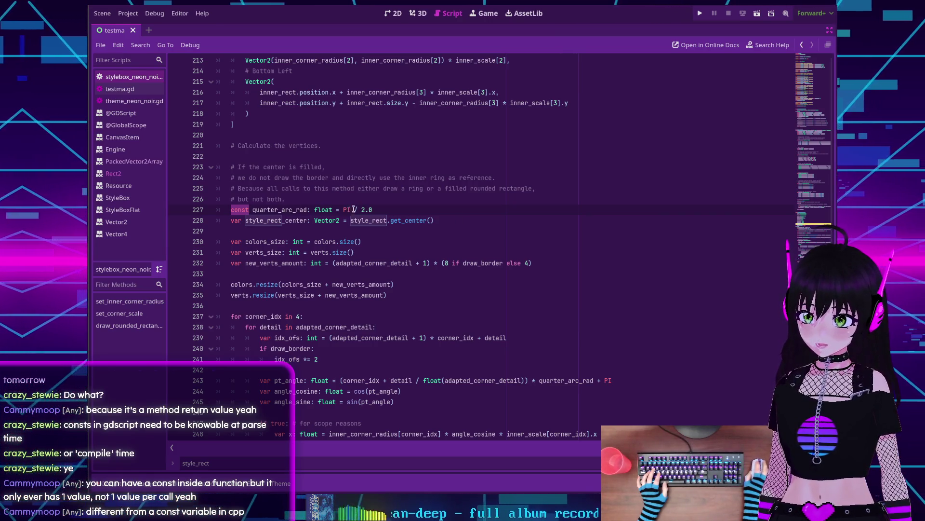
pyautogui.scroll(-5, 354, 209)
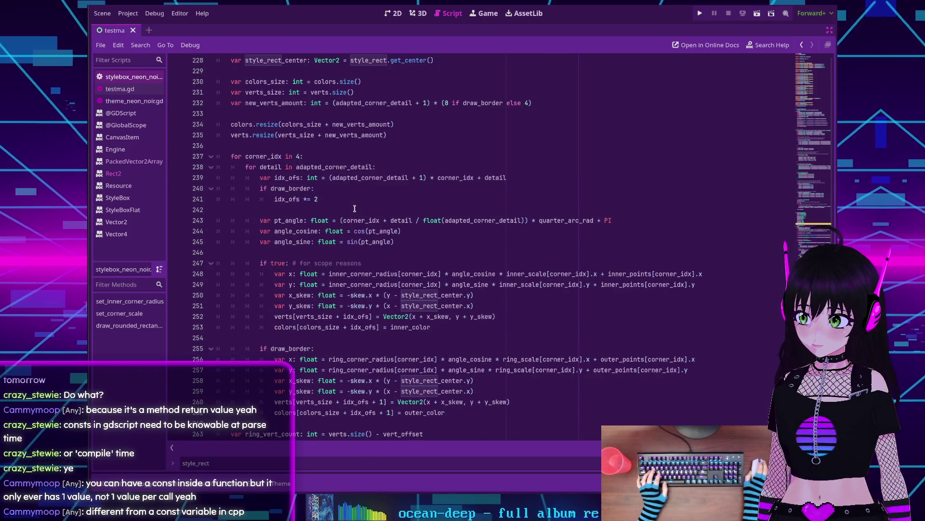
pyautogui.scroll(4, 355, 208)
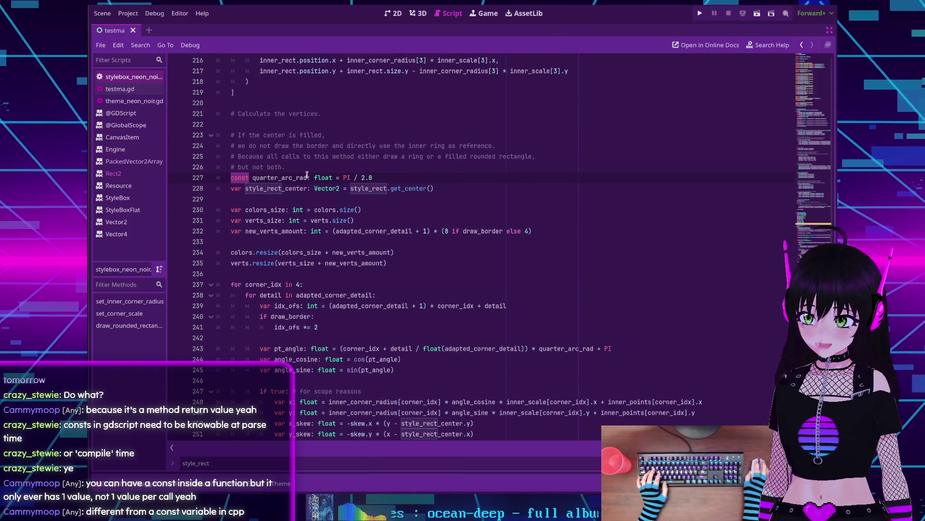
pyautogui.scroll(-18, 249, 183)
pyautogui.click(251, 184)
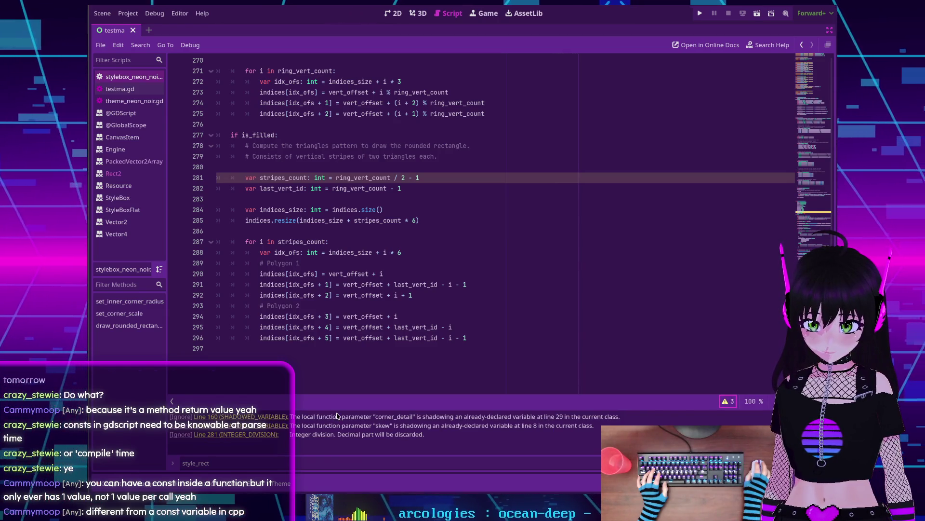
pyautogui.click(261, 417)
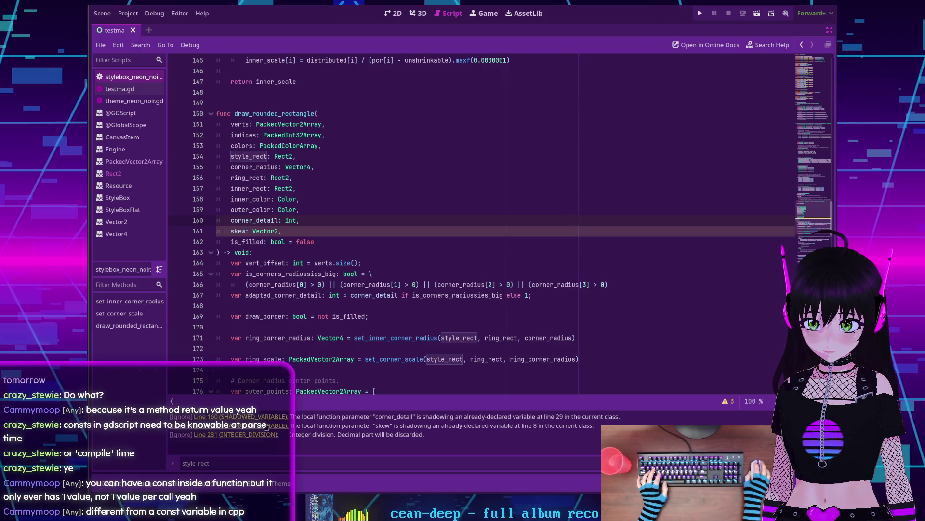
pyautogui.hotkey('ctrl', 'Down')
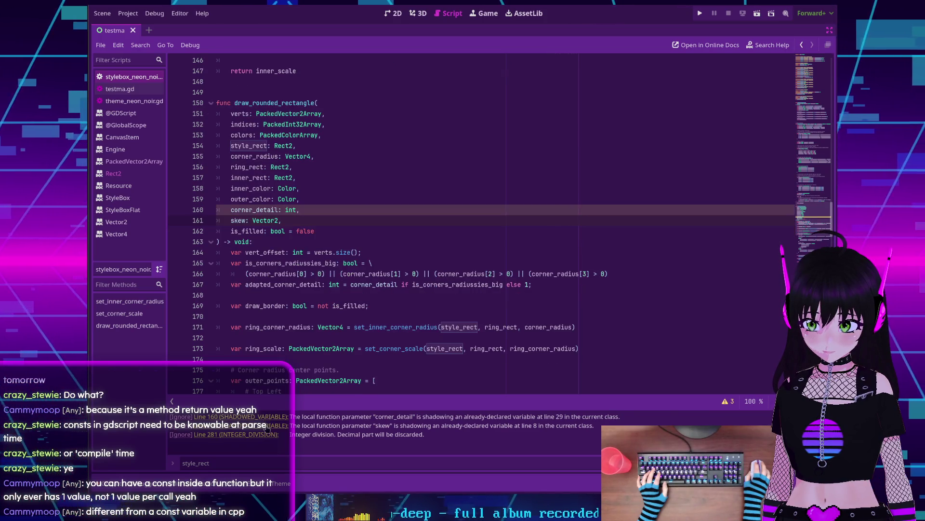
pyautogui.click(264, 435)
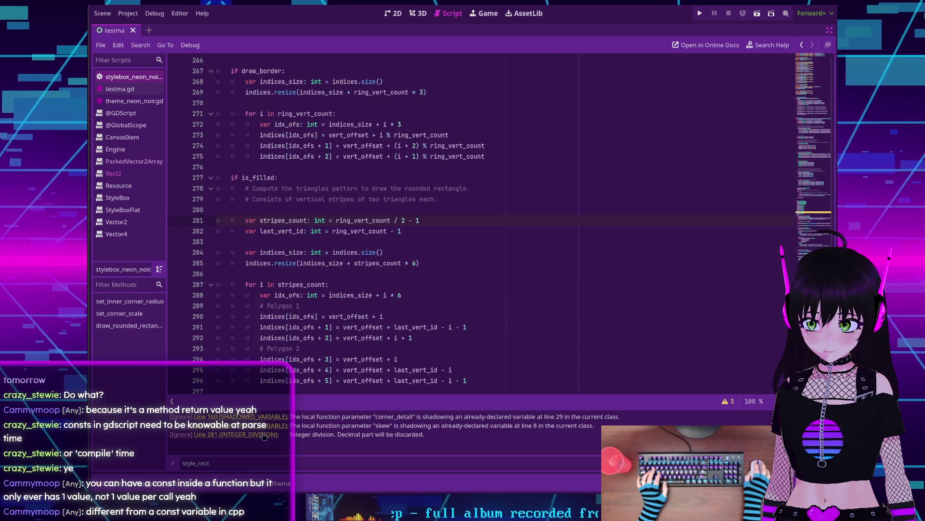
pyautogui.scroll(3, 287, 273)
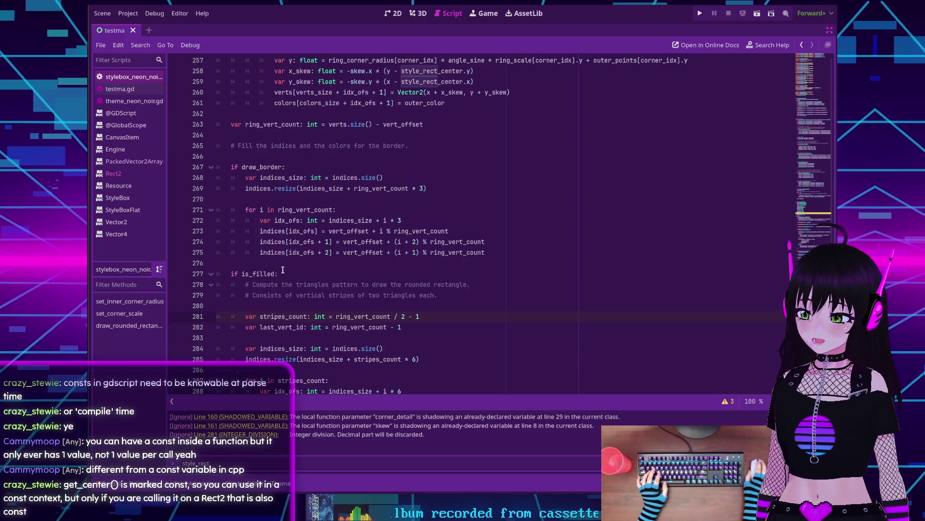
pyautogui.scroll(10, 282, 270)
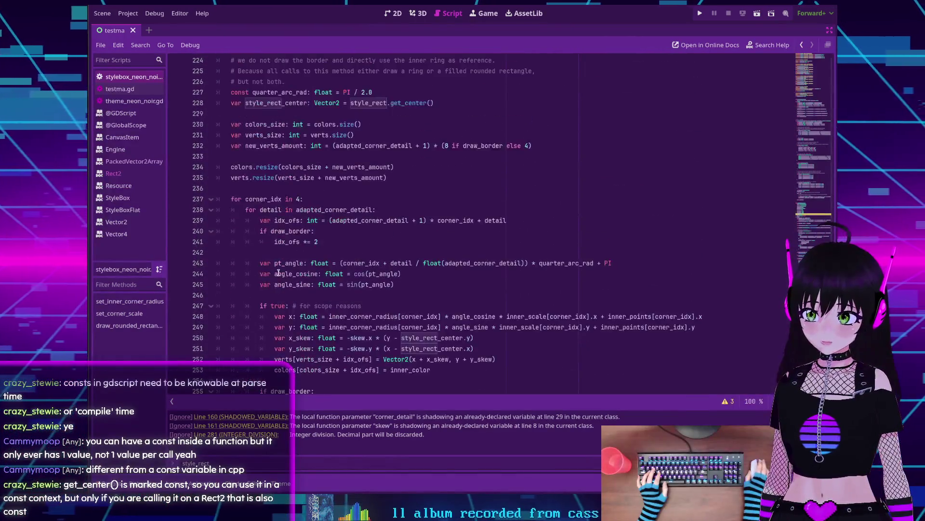
pyautogui.scroll(5, 278, 273)
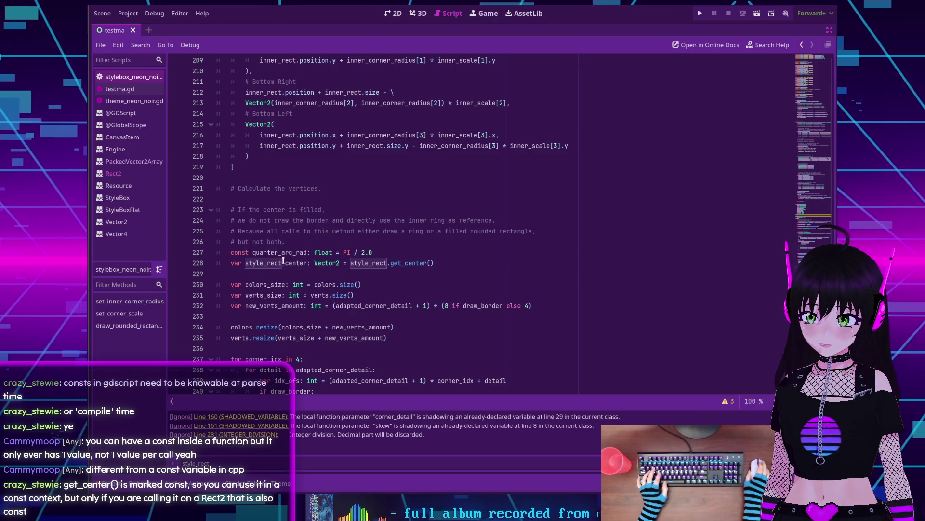
pyautogui.hotkey('alt', 'Tab')
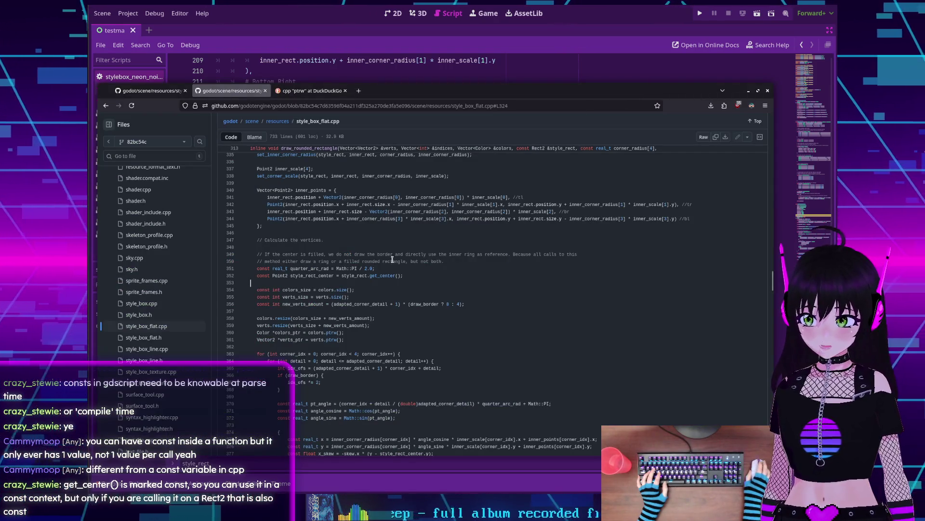
pyautogui.scroll(5, 393, 259)
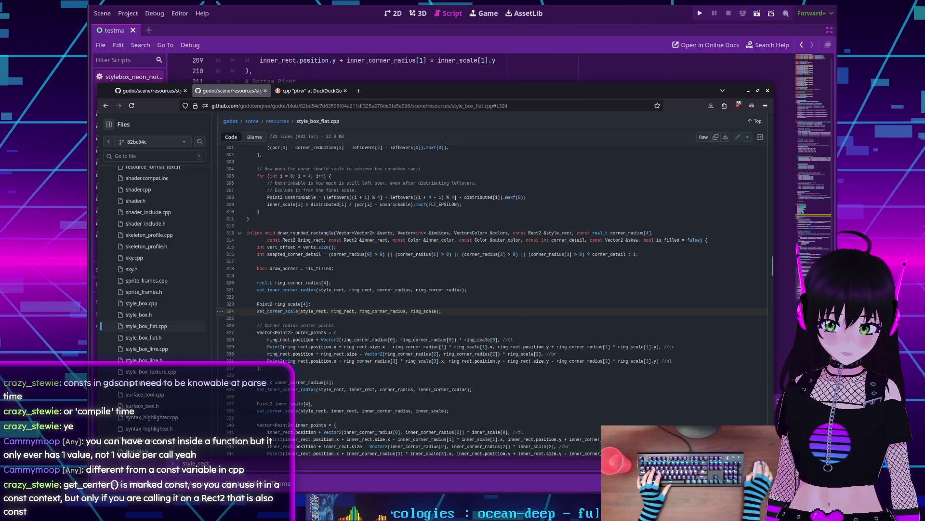
# Step: Add const before the style_rect parameter on line 154 of draw_rounded_rectangle
pyautogui.click(603, 512)
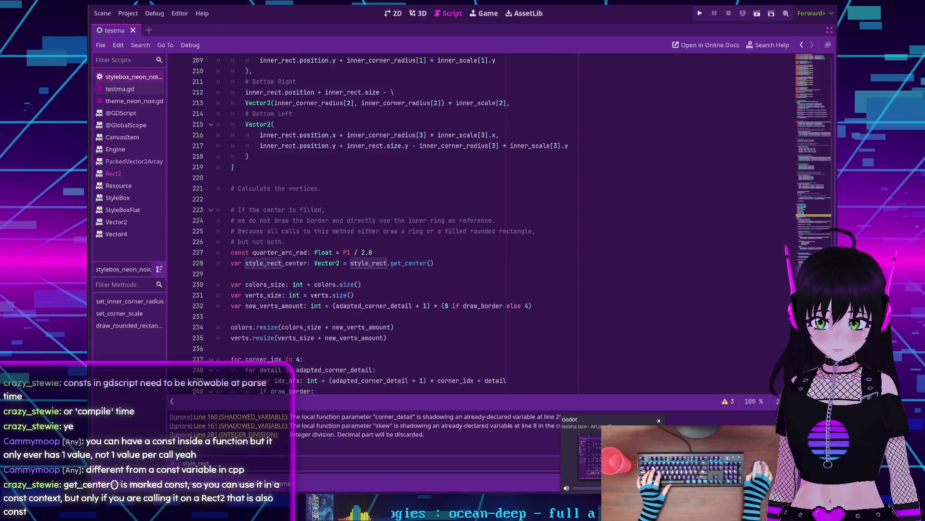
pyautogui.scroll(13, 378, 286)
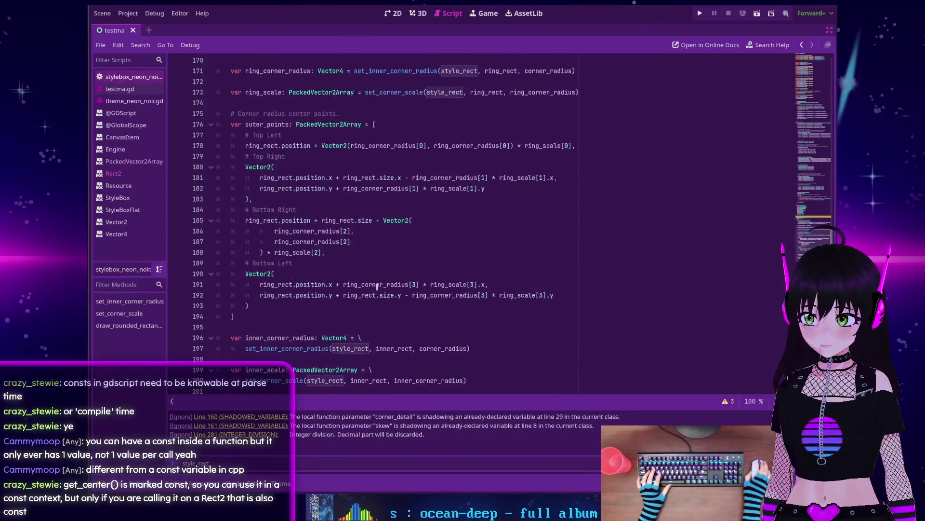
pyautogui.scroll(8, 377, 287)
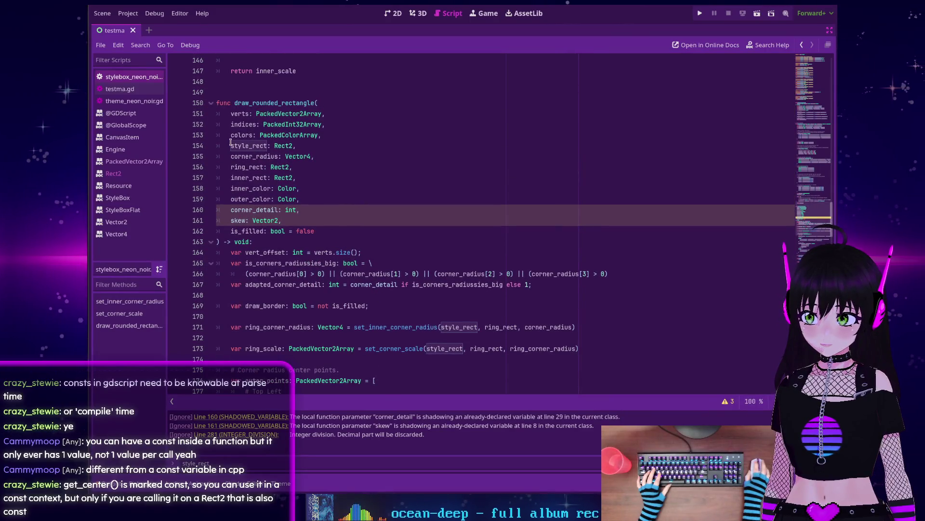
pyautogui.write('co')
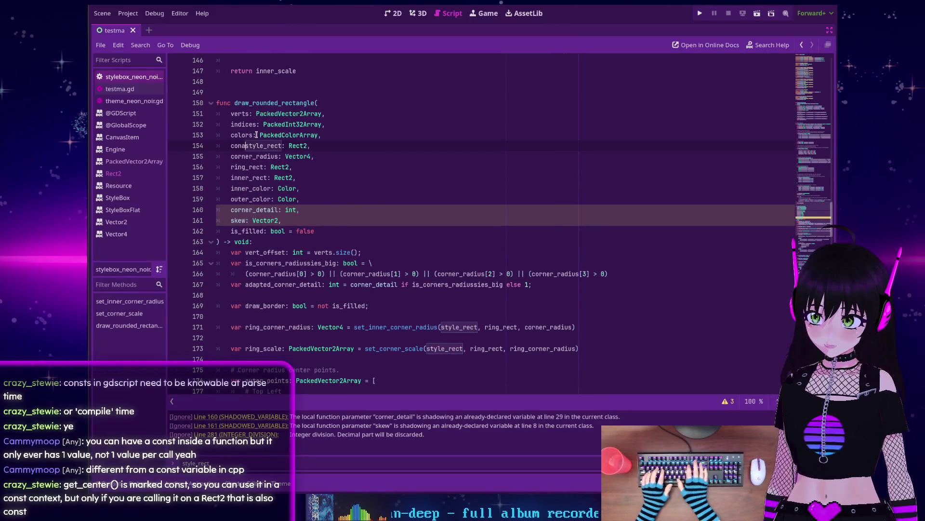
pyautogui.write('nst')
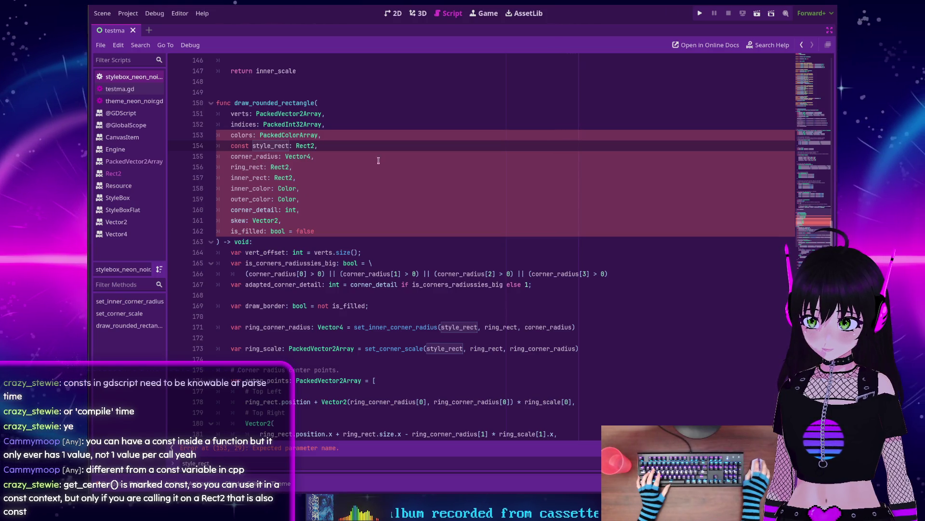
pyautogui.press('BackSpace')
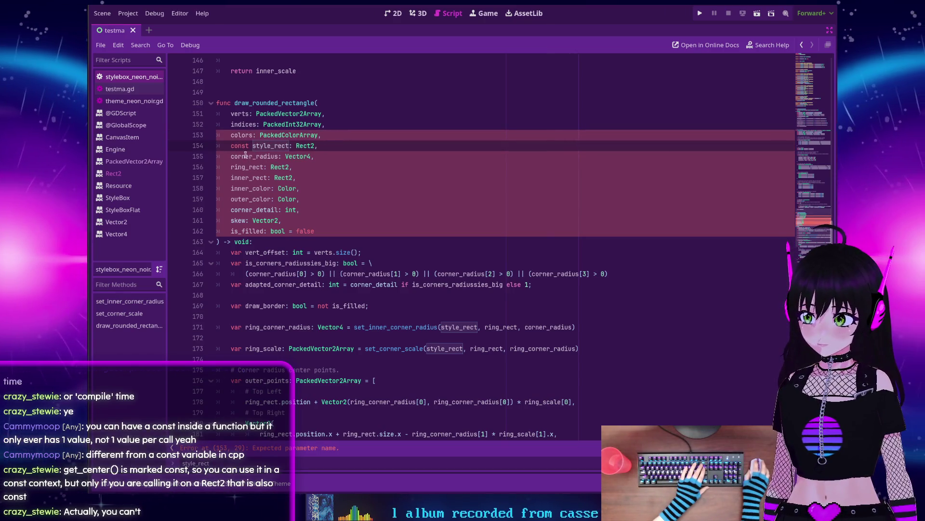
pyautogui.doubleClick(238, 146)
# Step: Delete const from the style_rect parameter on line 154, then scroll down through the function
pyautogui.press('Delete')
pyautogui.press('Delete')
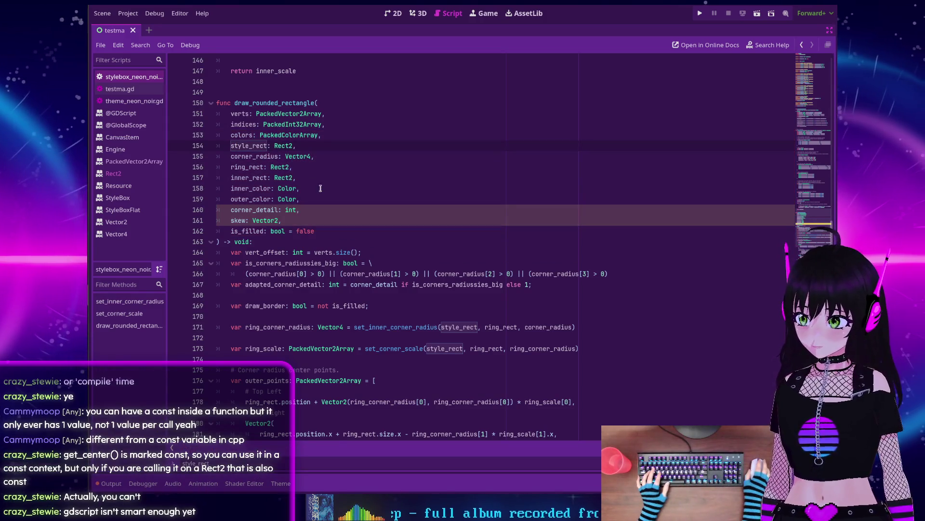
pyautogui.scroll(-15, 325, 189)
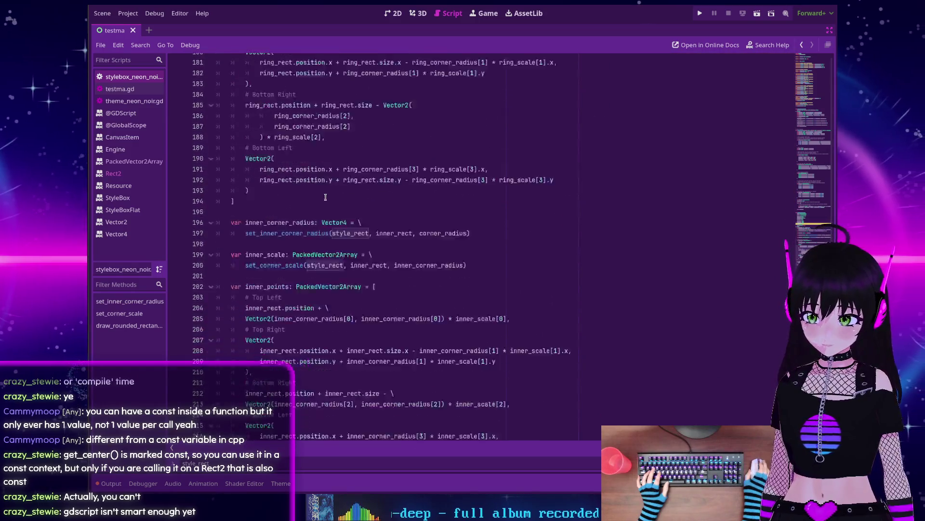
pyautogui.scroll(-13, 326, 194)
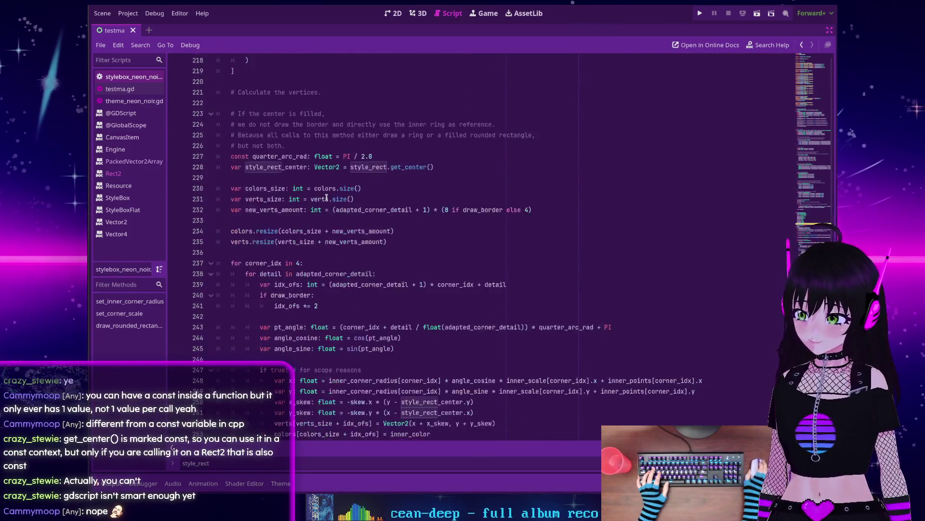
pyautogui.scroll(-14, 328, 197)
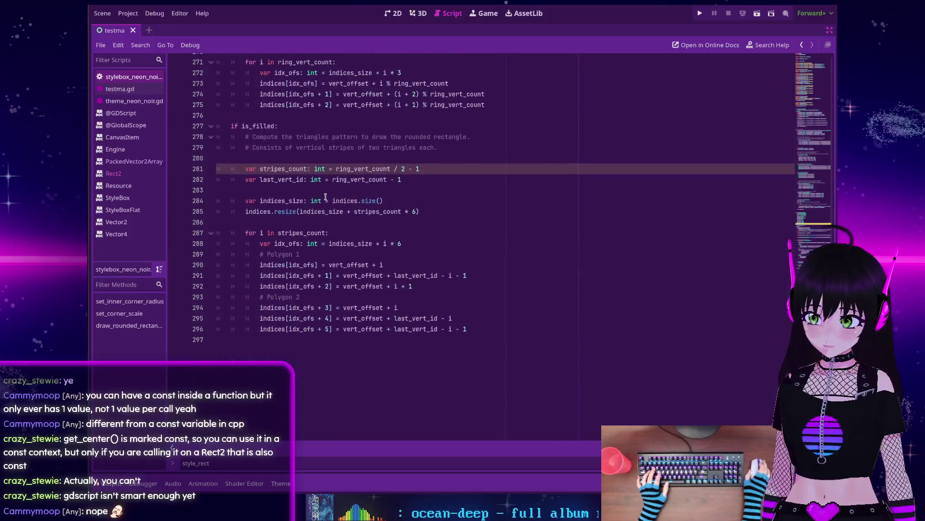
# Step: On GitHub, scroll through style_box_flat.cpp and select the page URL
pyautogui.moveTo(611, 513)
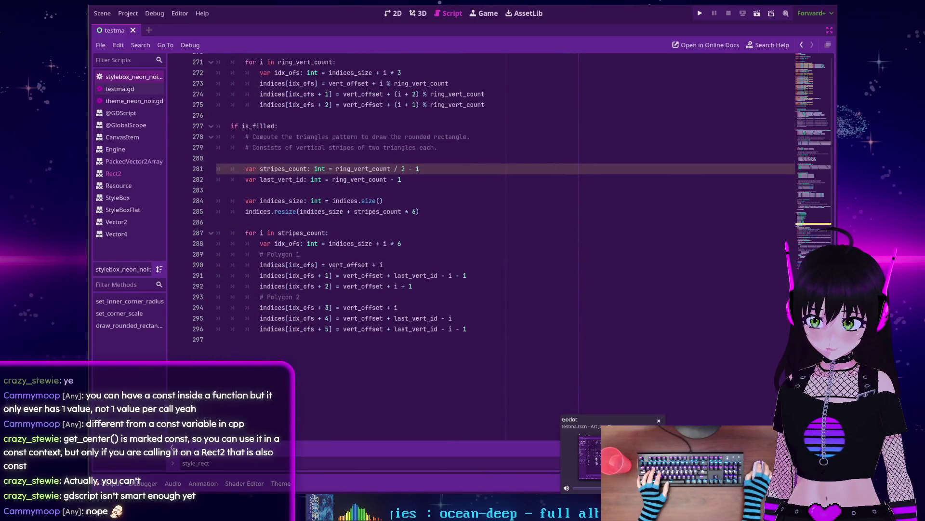
pyautogui.hotkey('alt', 'Tab')
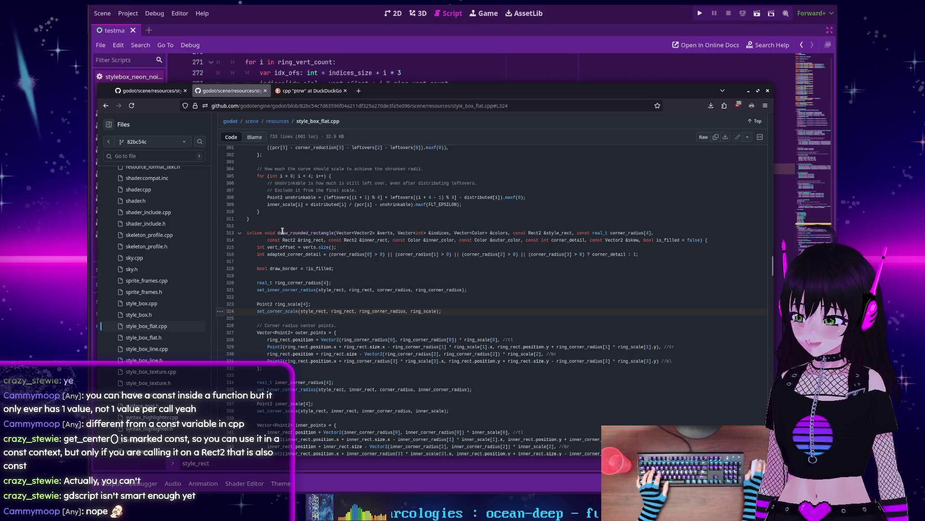
pyautogui.scroll(-5, 282, 231)
pyautogui.scroll(3, 283, 227)
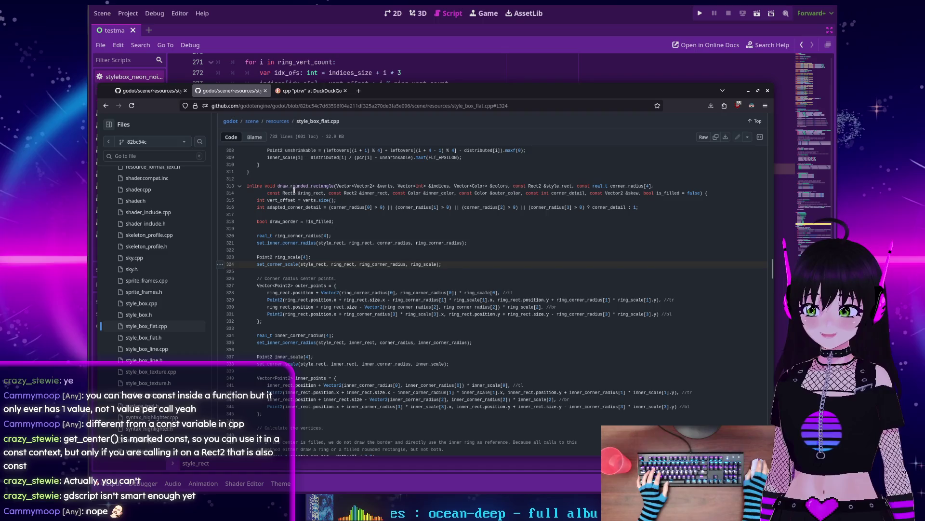
pyautogui.scroll(-2, 292, 187)
pyautogui.scroll(-15, 291, 187)
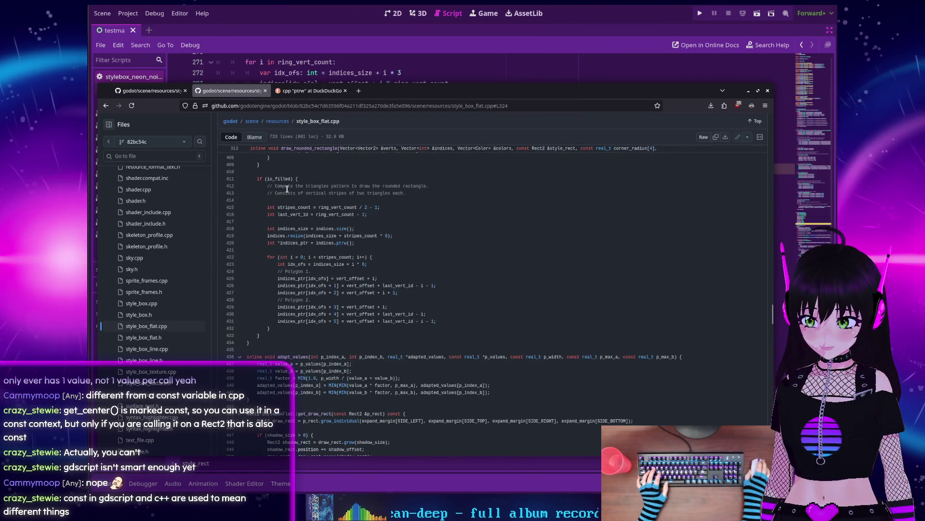
pyautogui.scroll(-4, 287, 189)
pyautogui.scroll(-10, 287, 188)
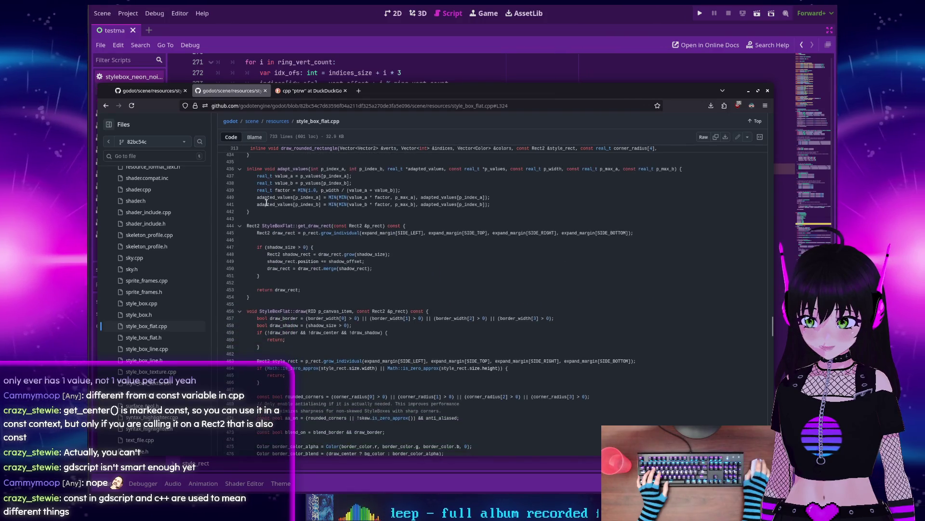
pyautogui.scroll(-11, 265, 205)
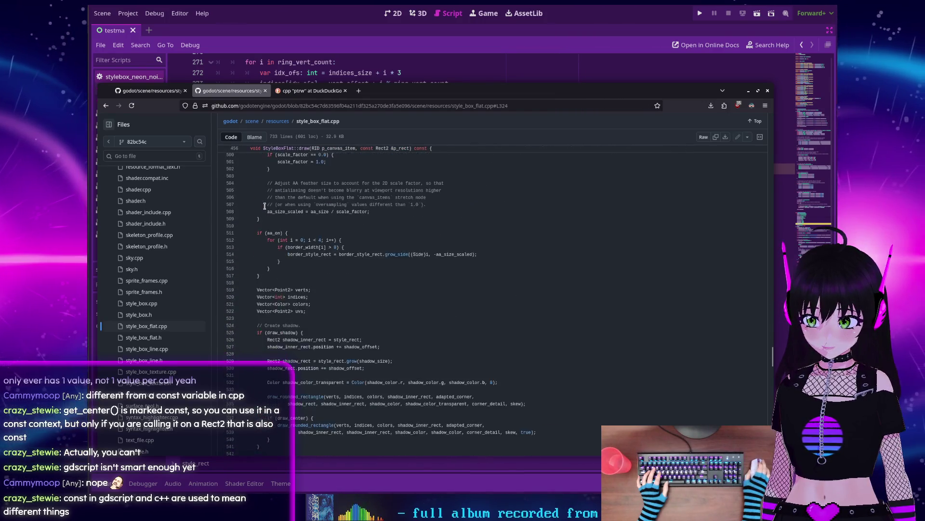
pyautogui.scroll(-12, 265, 205)
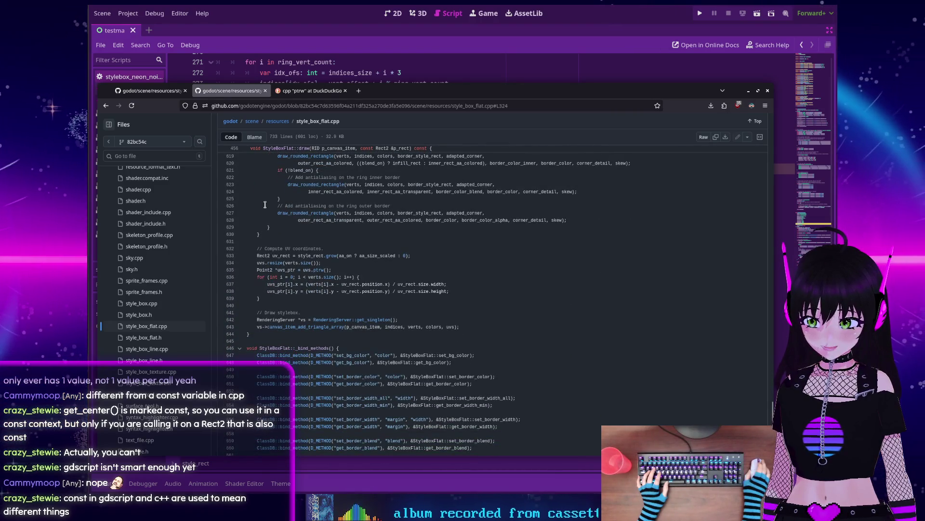
pyautogui.scroll(18, 265, 205)
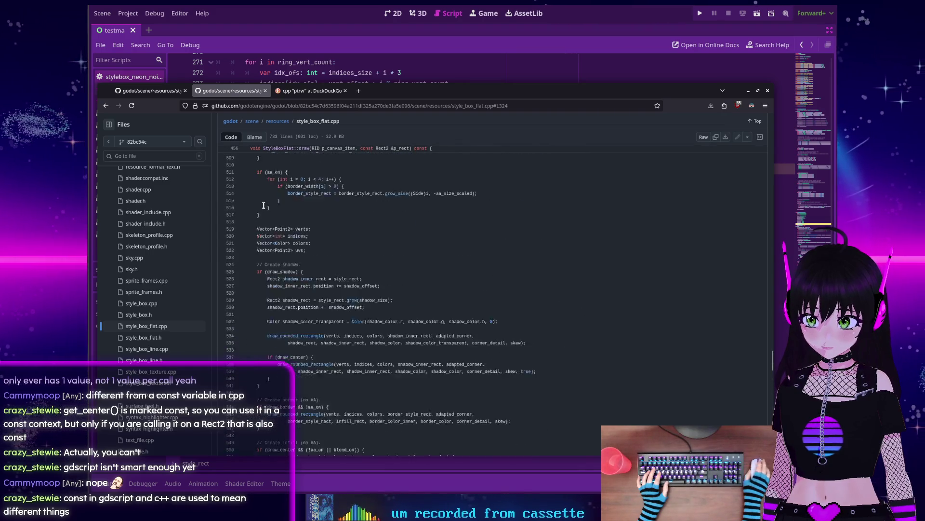
pyautogui.scroll(17, 264, 206)
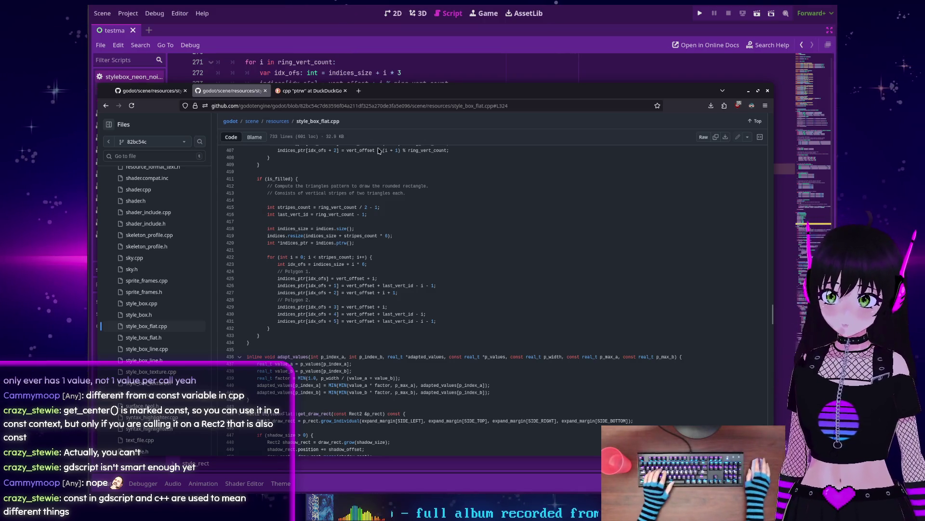
pyautogui.click(409, 105)
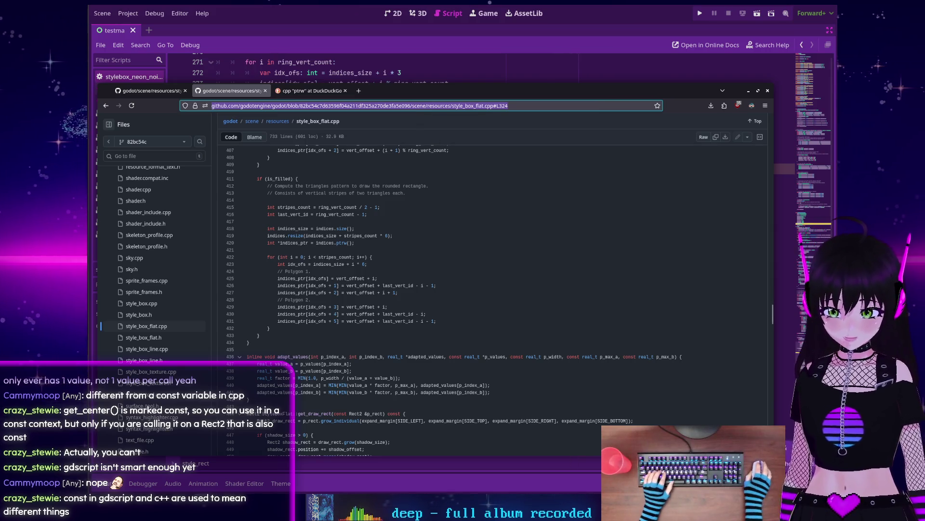
# Step: Point the style_box_flat.cpp link at line 436 and copy the updated URL
pyautogui.hotkey('alt', 'Tab')
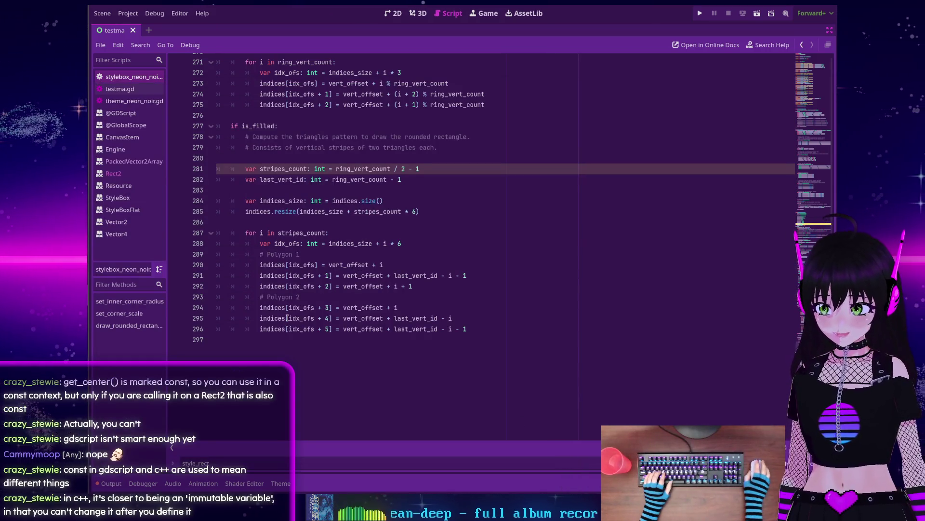
pyautogui.hotkey('alt', 'Tab')
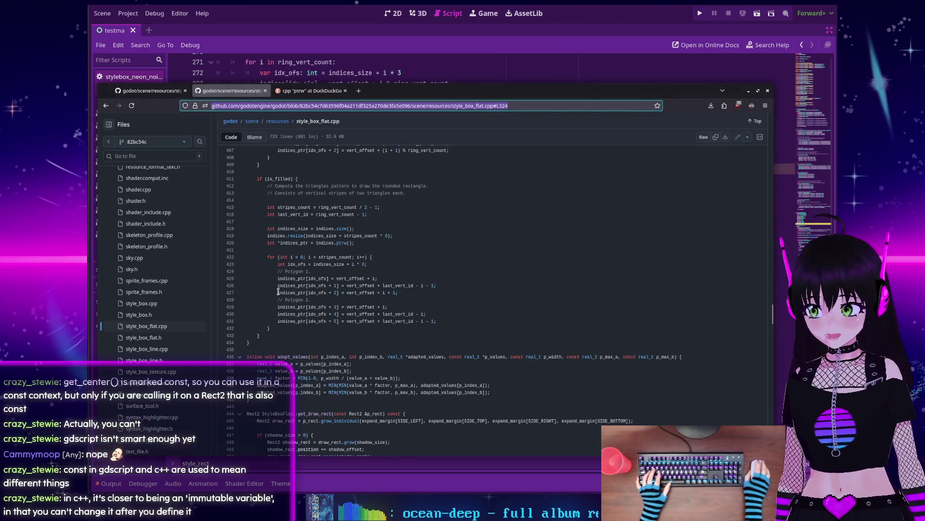
pyautogui.scroll(5, 241, 285)
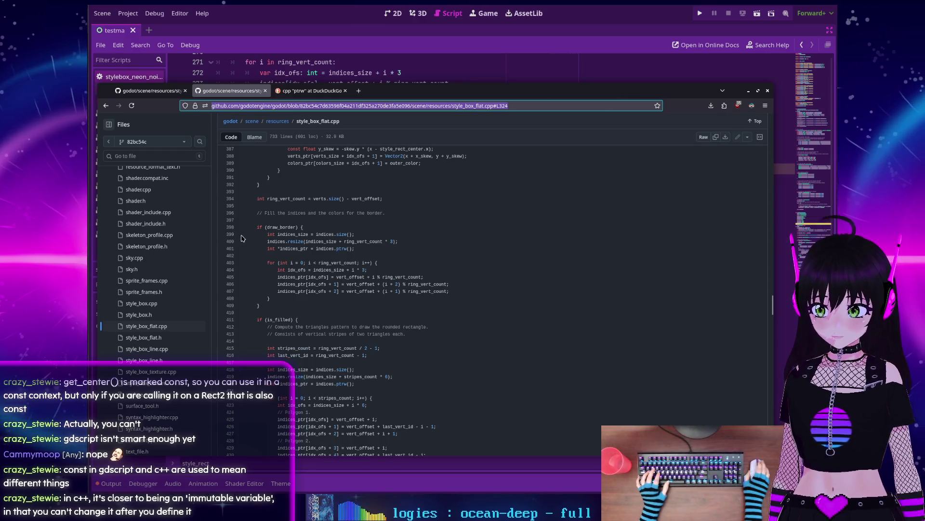
pyautogui.scroll(-5, 236, 241)
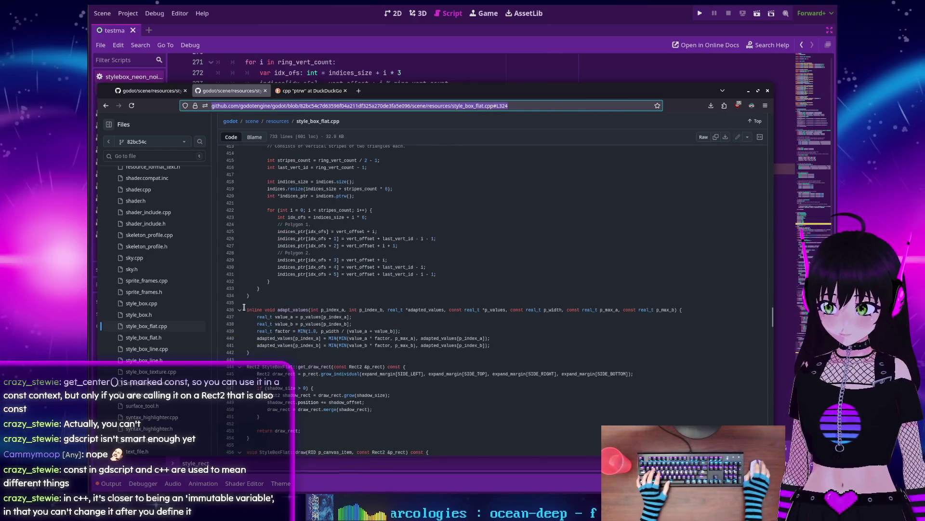
pyautogui.click(230, 311)
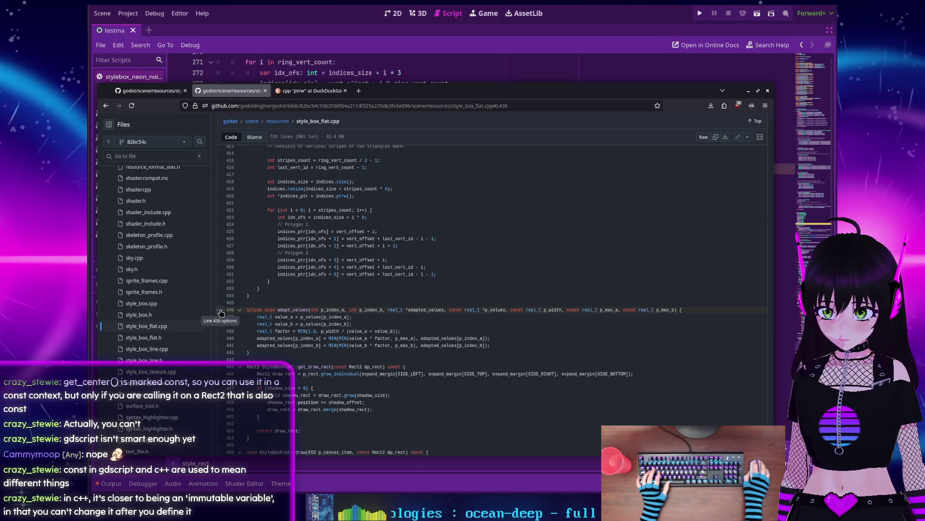
pyautogui.click(457, 105)
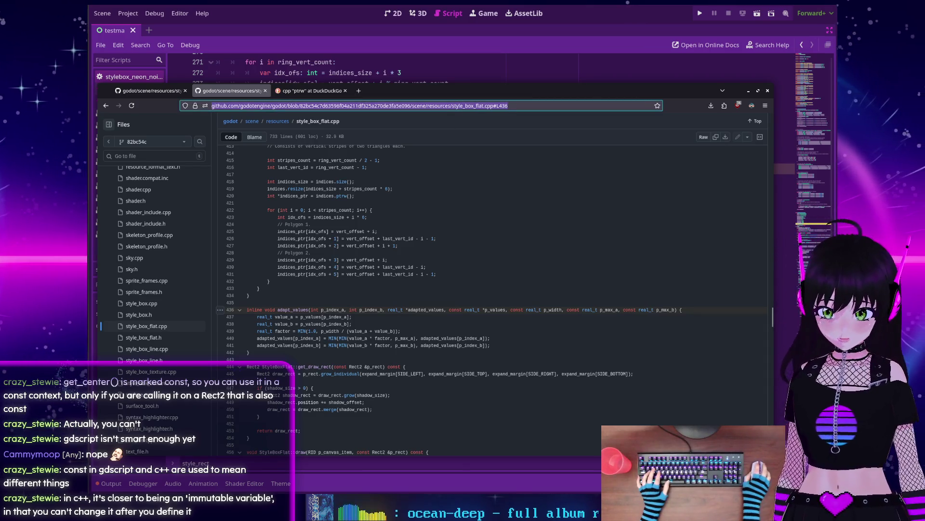
pyautogui.scroll(10, 453, 357)
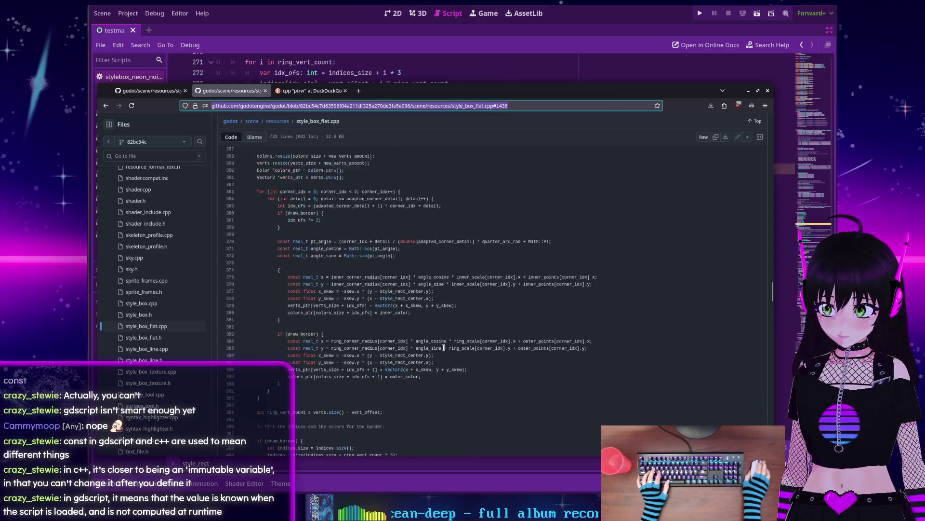
pyautogui.scroll(4, 443, 347)
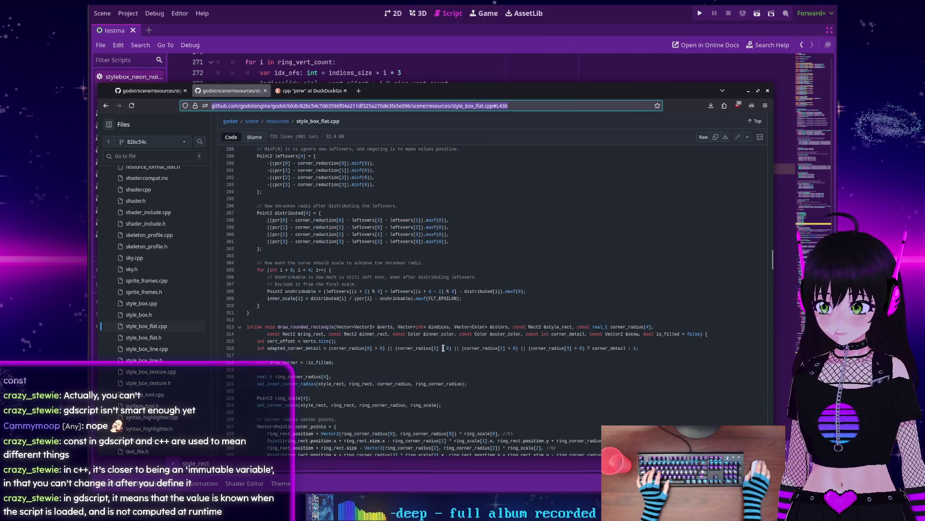
pyautogui.scroll(-8, 443, 348)
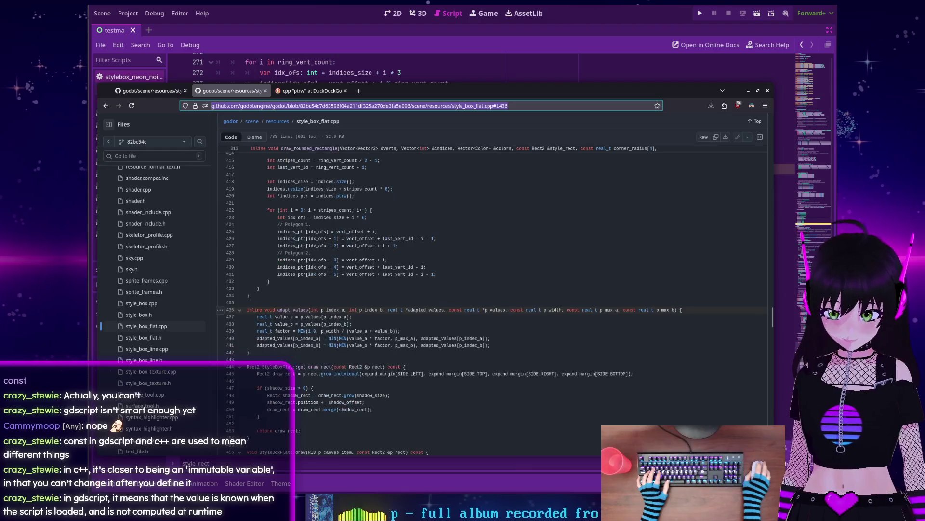
pyautogui.hotkey('alt', 'Tab')
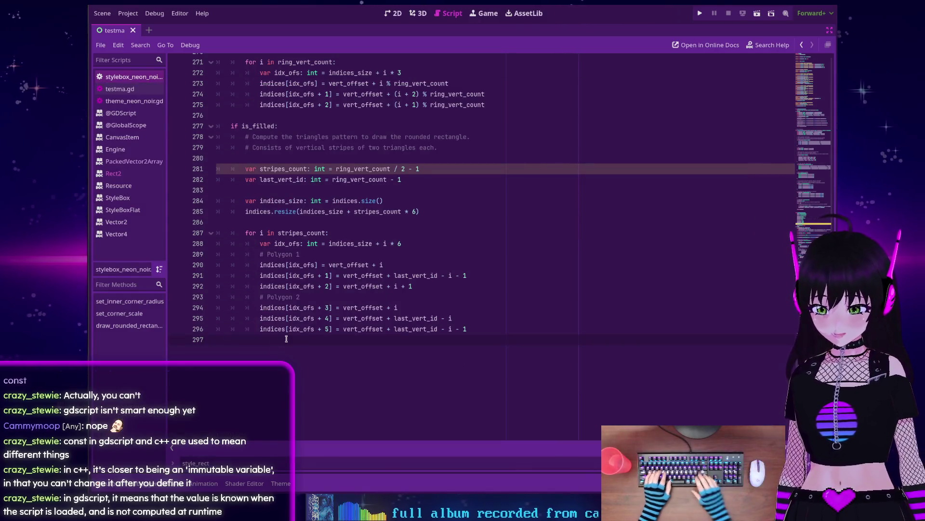
# Step: Paste the GitHub source link below the last code line and copy the adapt_values name
pyautogui.press('Return')
pyautogui.press('Return')
pyautogui.write('# We left off at')
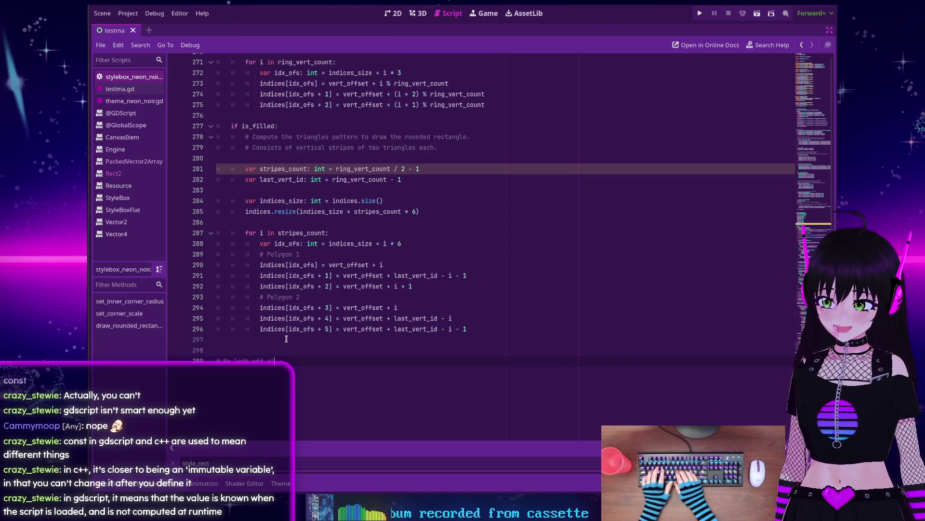
pyautogui.hotkey('ctrl', 'v')
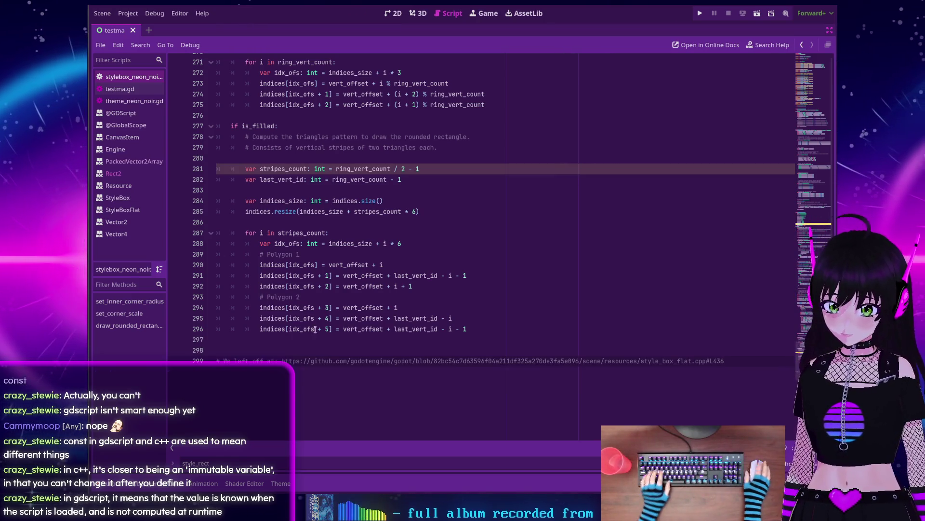
pyautogui.hotkey('alt', 'Tab')
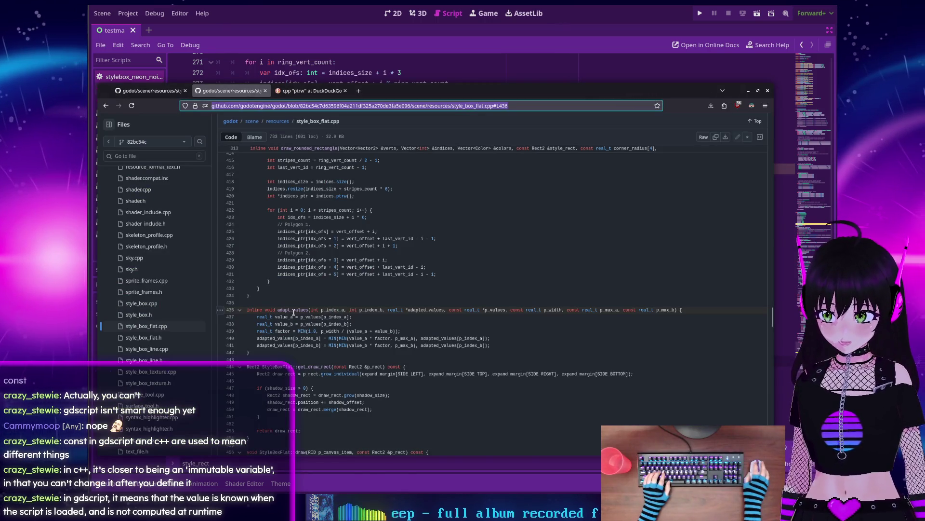
pyautogui.click(284, 309)
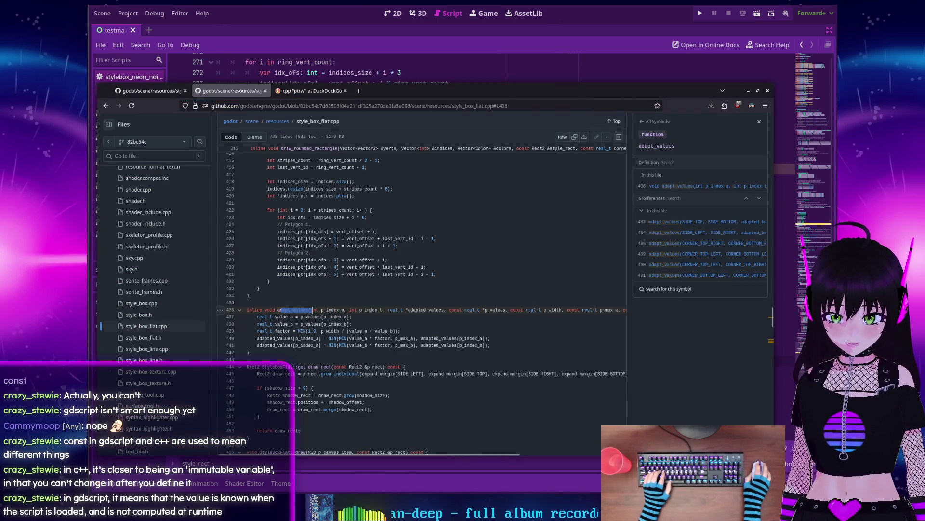
pyautogui.hotkey('alt', 'Tab')
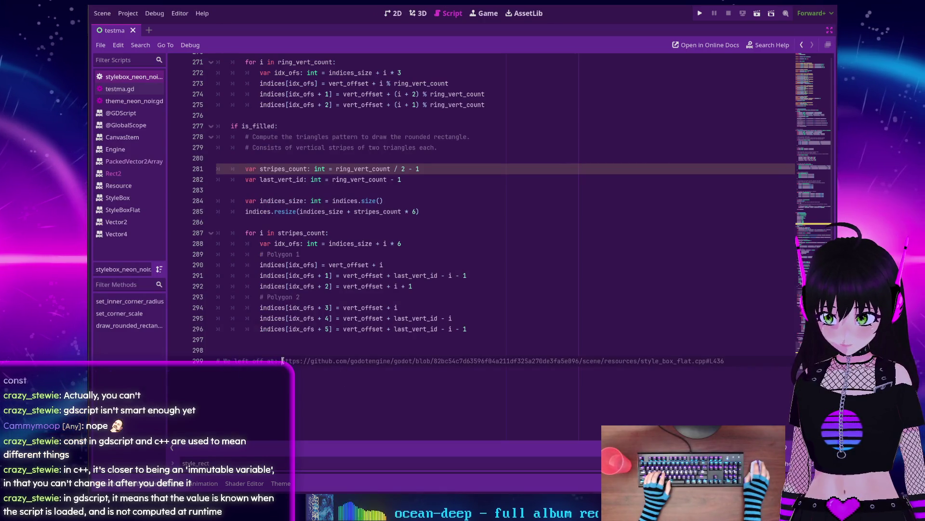
# Step: Put the link on its own '#' line and complete the comment 'We left off at adapt_values func'
pyautogui.press('Return')
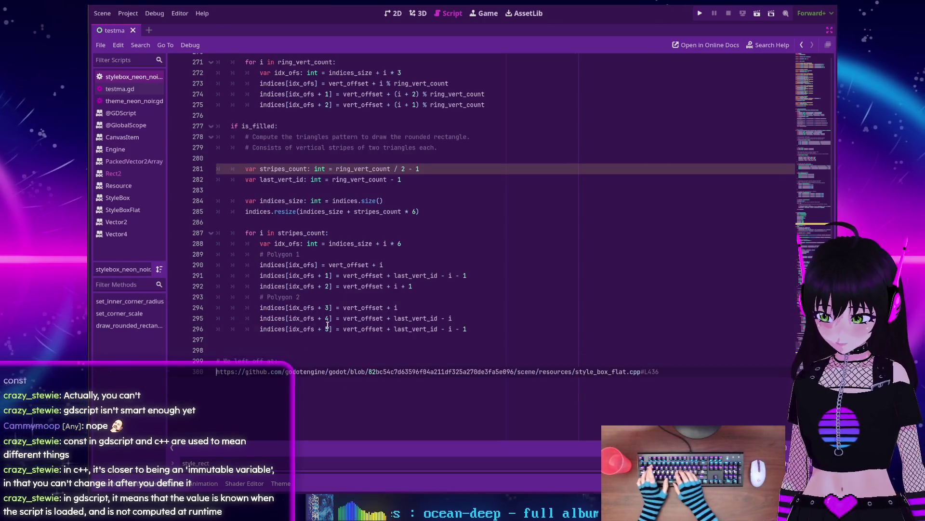
pyautogui.write('#')
pyautogui.press('Up')
pyautogui.press('End')
pyautogui.write('adapt_values')
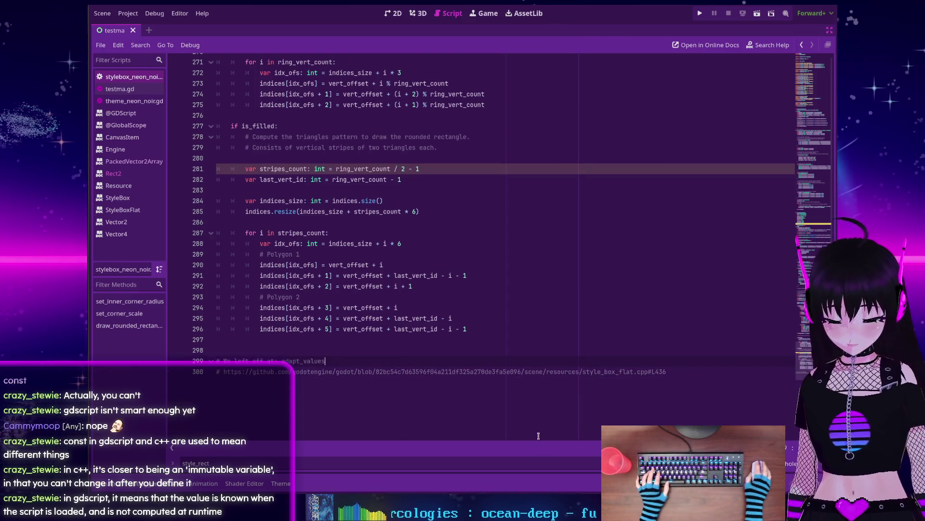
pyautogui.hotkey('alt', 'Tab')
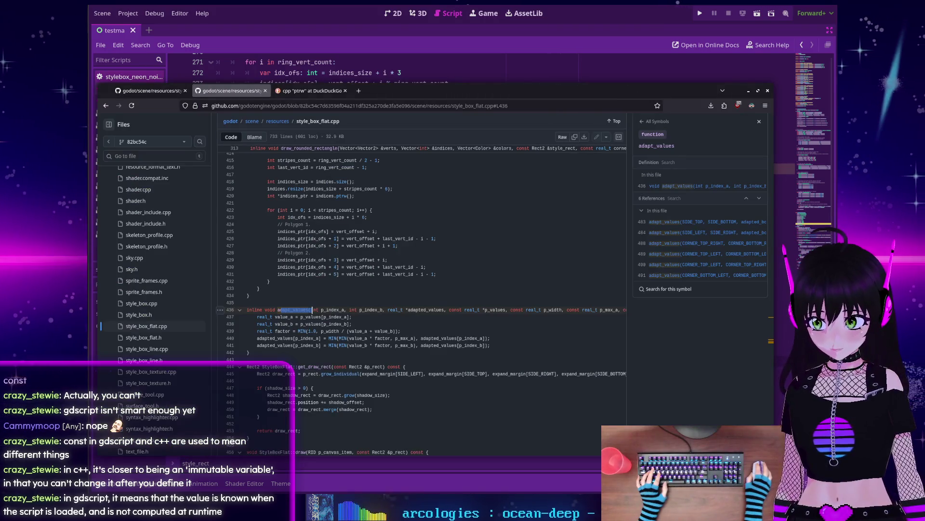
pyautogui.hotkey('alt', 'Tab')
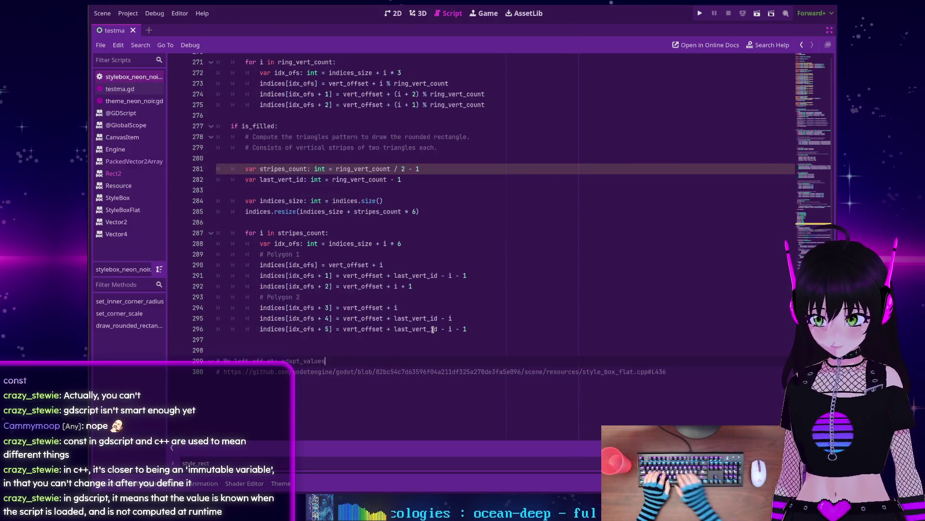
pyautogui.hotkey('ctrl', 'Left')
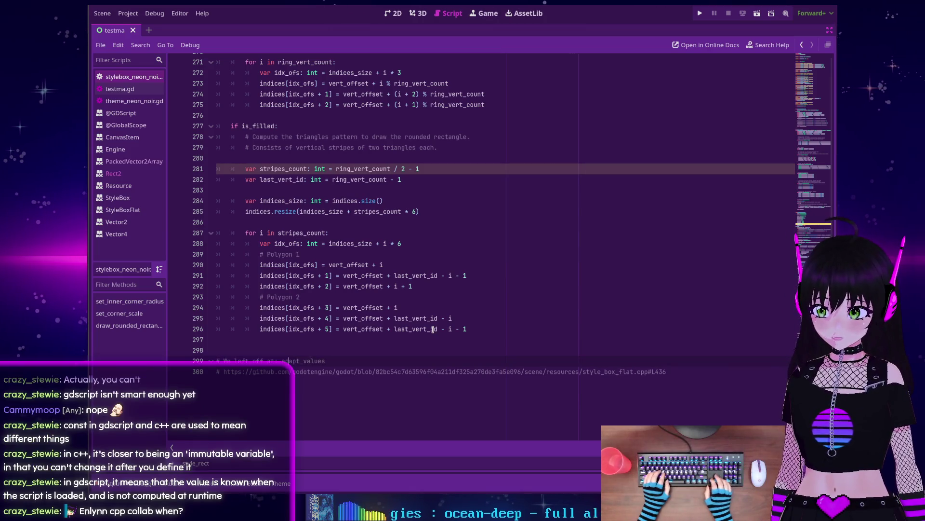
pyautogui.press('BackSpace')
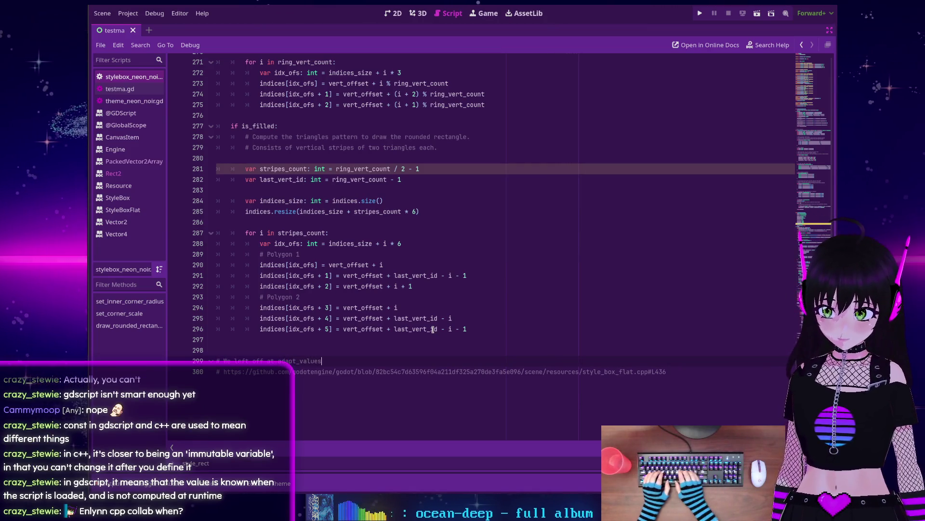
pyautogui.press('End')
pyautogui.write('func')
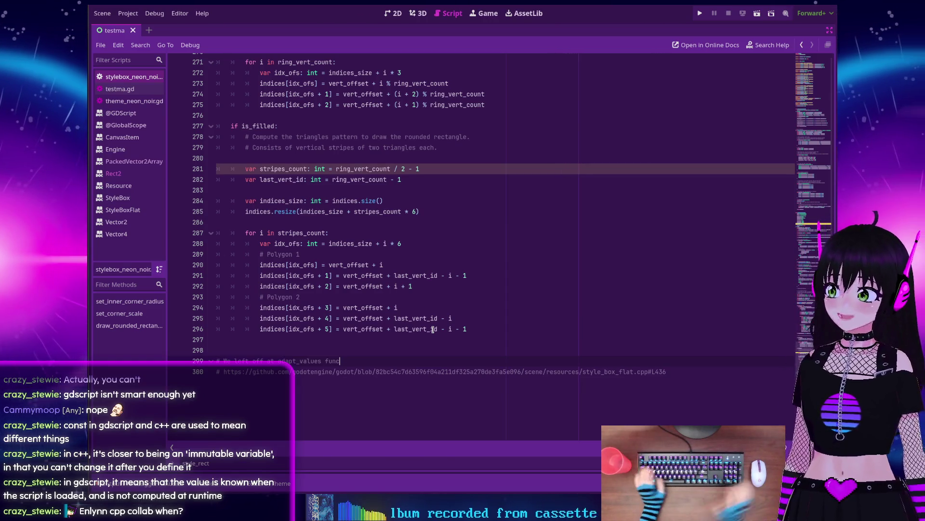
# Step: Scroll up through the ported GDScript and back down to the closing comments
pyautogui.scroll(10, 527, 274)
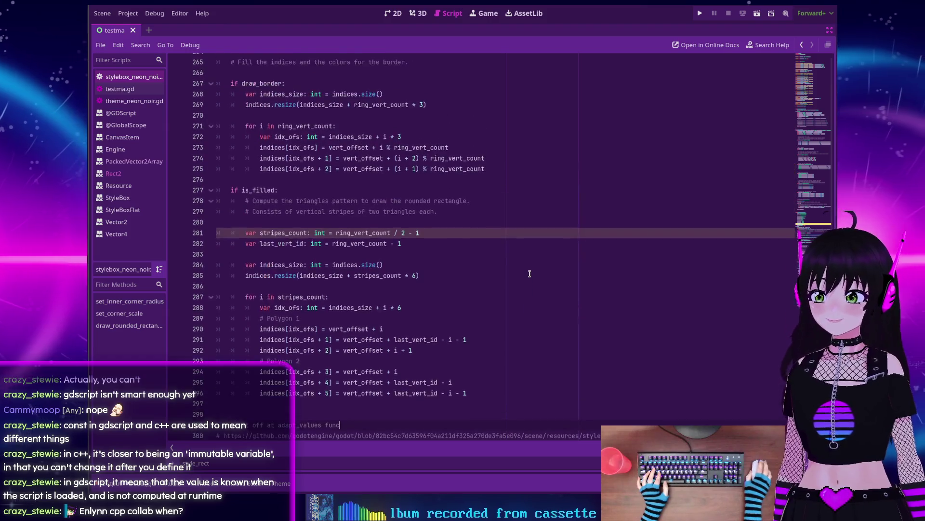
pyautogui.scroll(13, 527, 274)
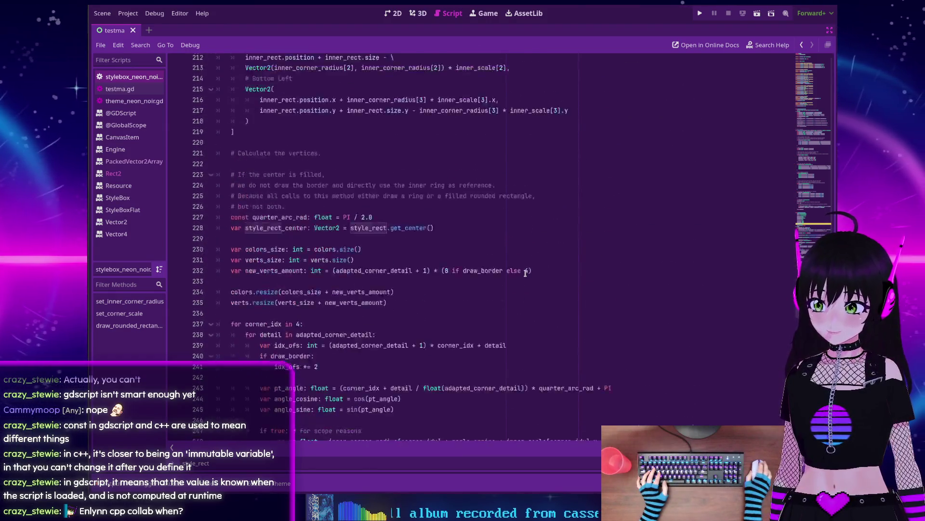
pyautogui.scroll(7, 524, 273)
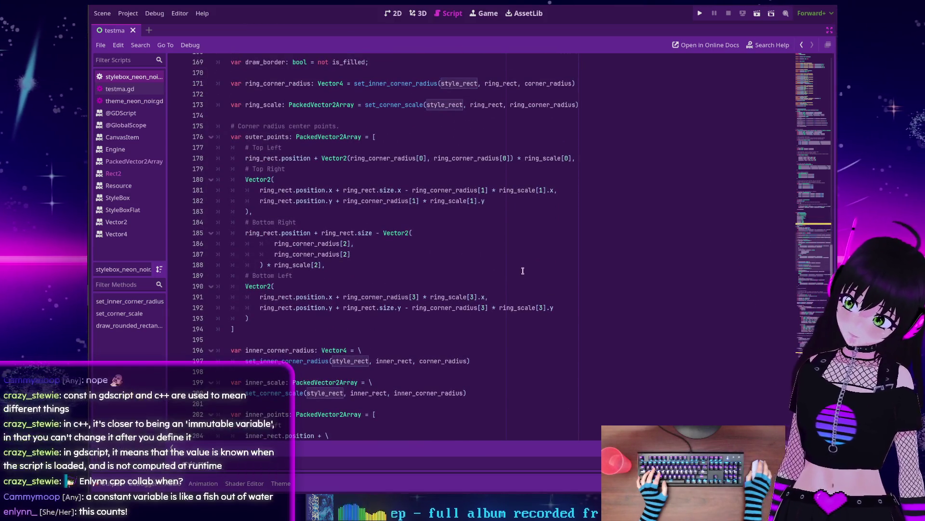
pyautogui.scroll(-9, 524, 274)
pyautogui.scroll(-20, 523, 271)
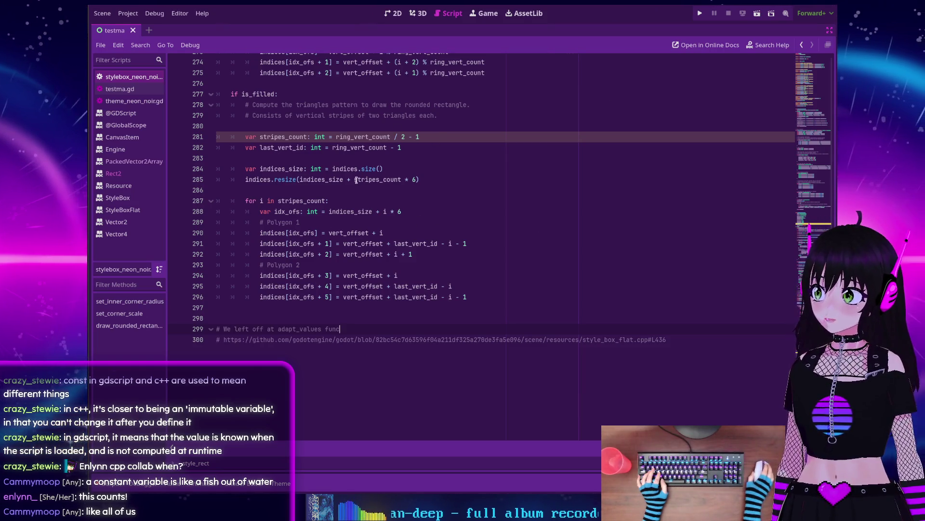
pyautogui.moveTo(358, 152)
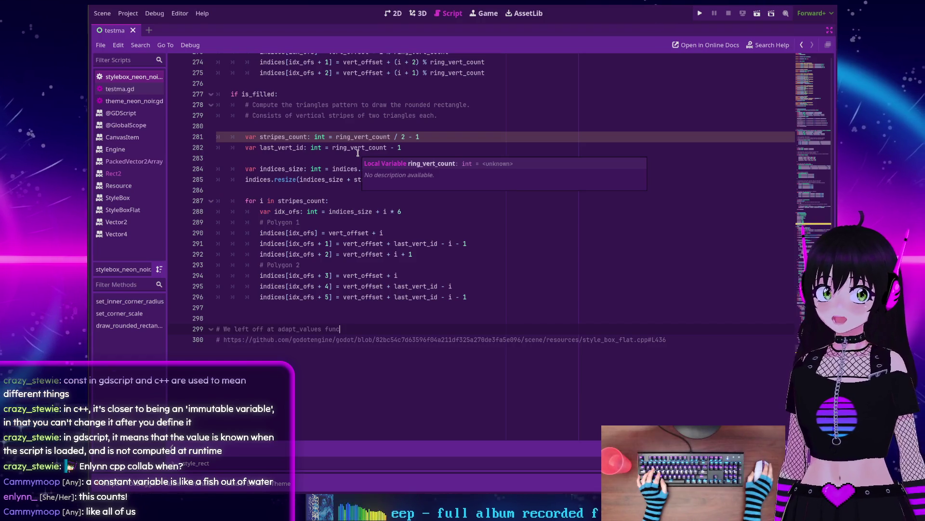